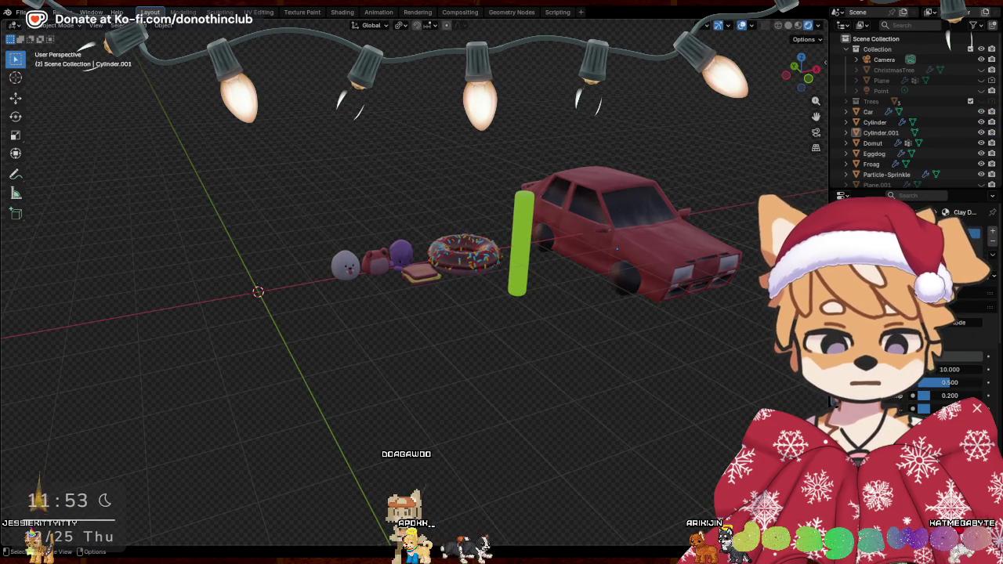
Orbit around the car, donut and cylinder scene, then bring up the Add menu
middle_click_drag(352, 388, 454, 373)
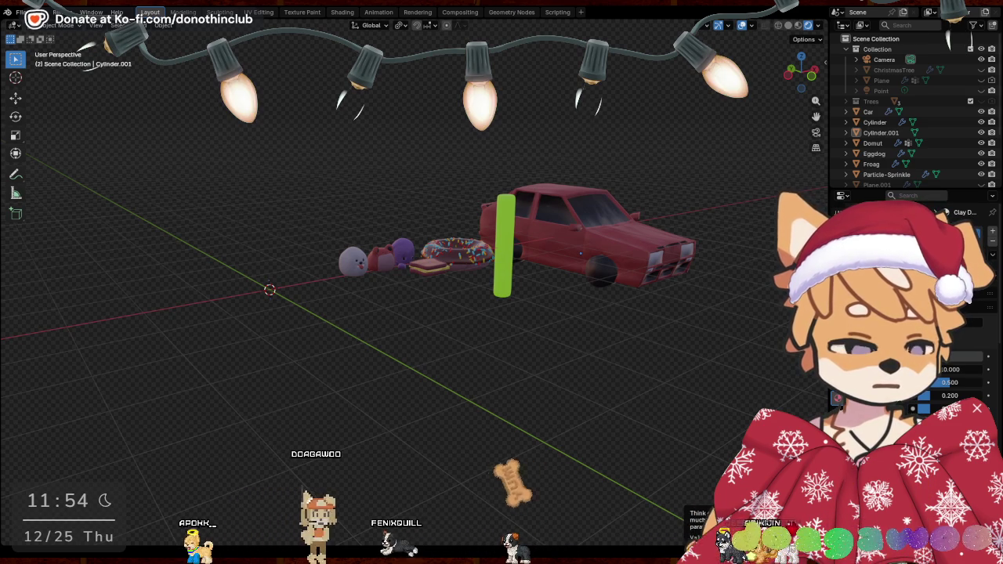
mouse_move(598, 347)
middle_mouse_down()
mouse_move(635, 377)
mouse_move(468, 381)
mouse_move(544, 367)
mouse_move(515, 365)
middle_mouse_up()
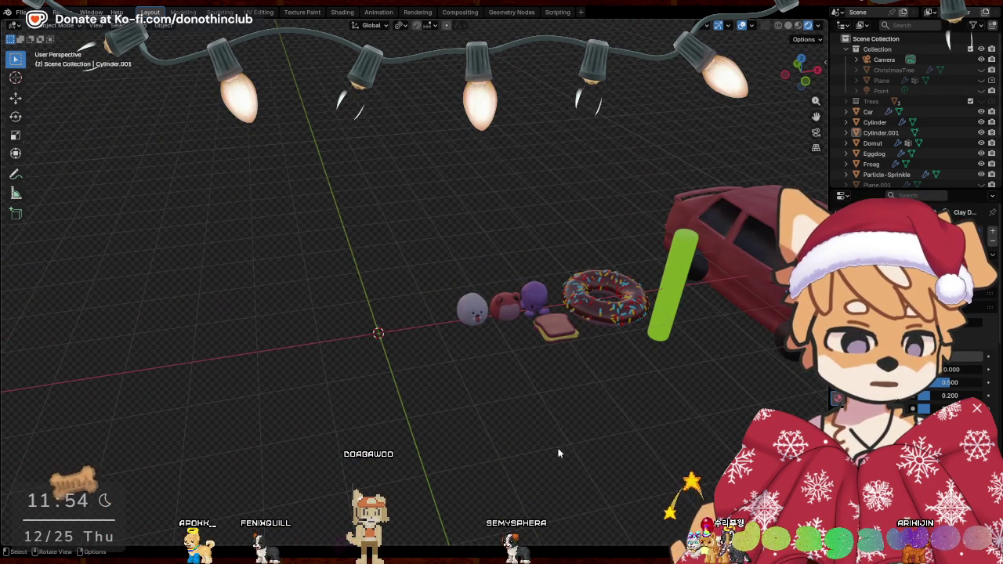
key("shift+a")
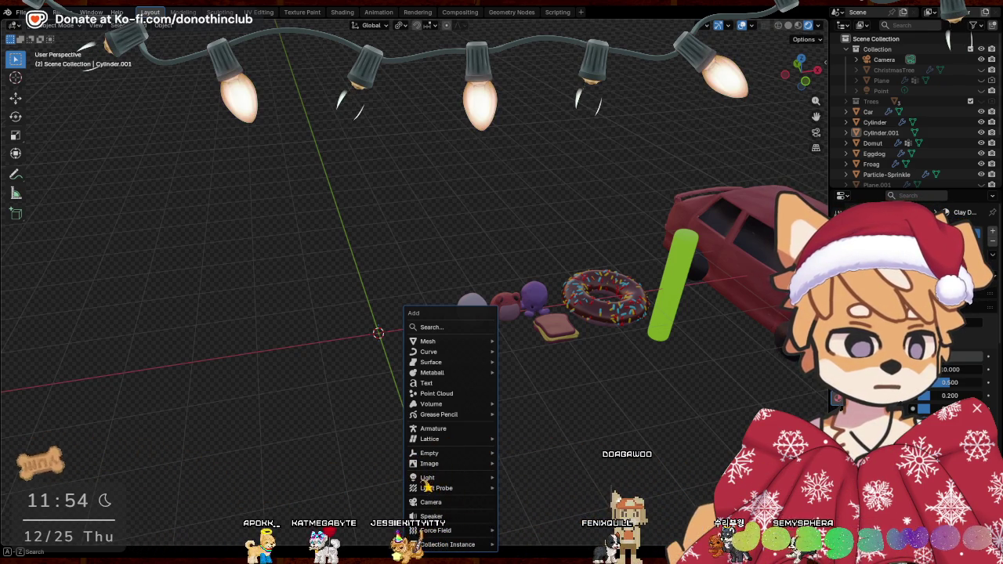
Select the Eggdog object and zoom in, leaving the mode unchanged
middle_click_drag(501, 392, 585, 408)
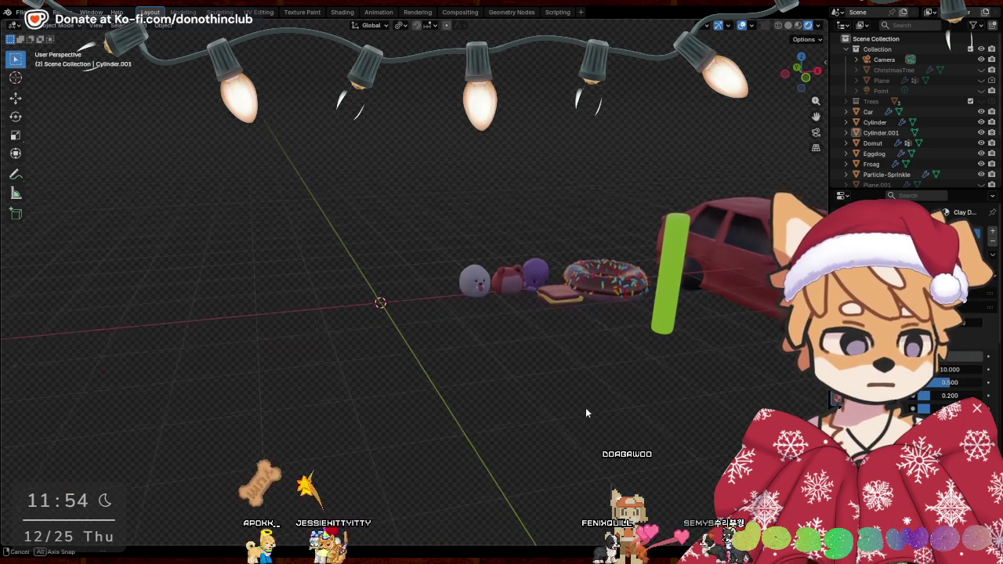
left_click(470, 276)
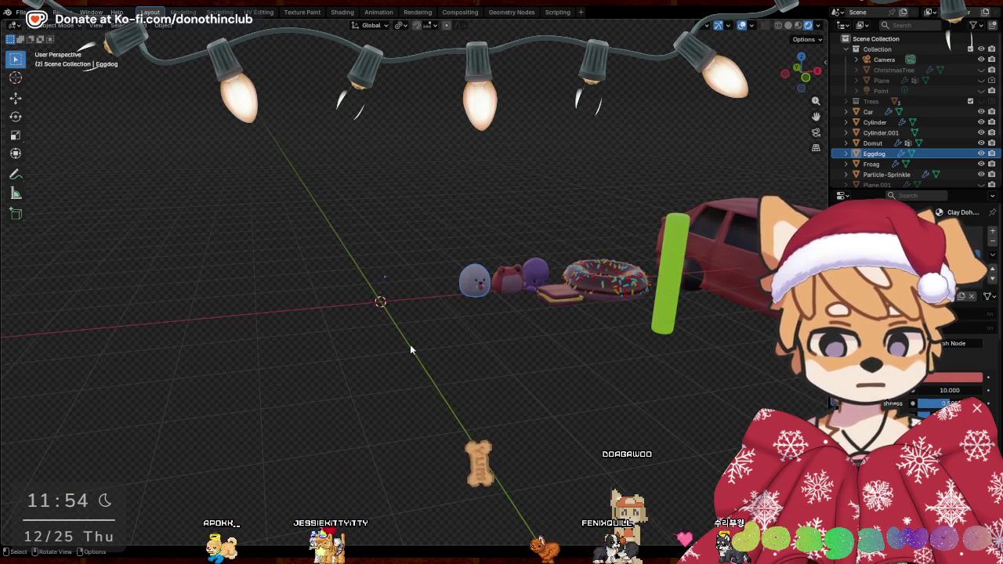
key("ctrl+Tab")
left_click(344, 339)
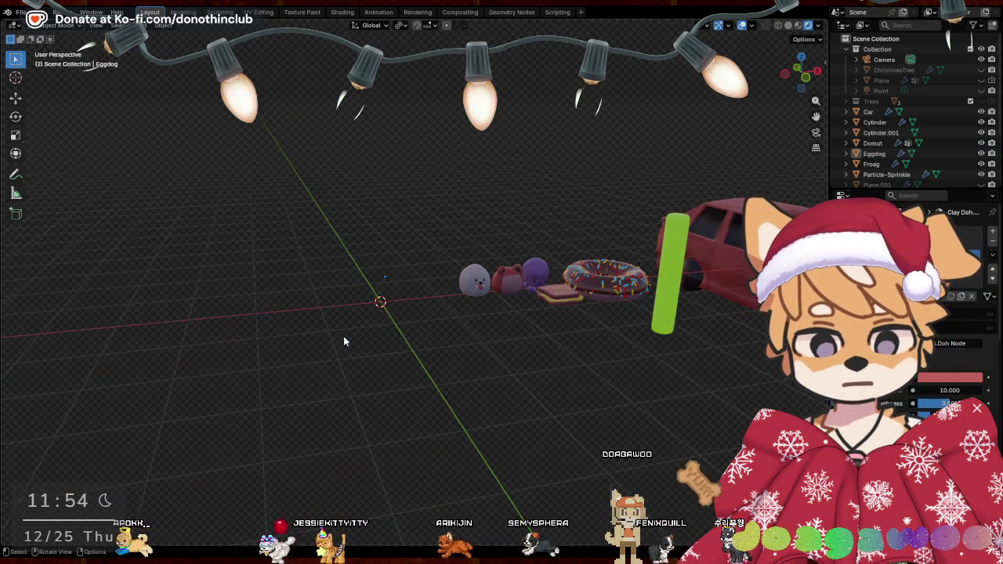
scroll(421, 343, "up", 2)
scroll(388, 344, "up", 2)
Add a UV sphere and raise it about 0.75 m along Z
key("shift+a")
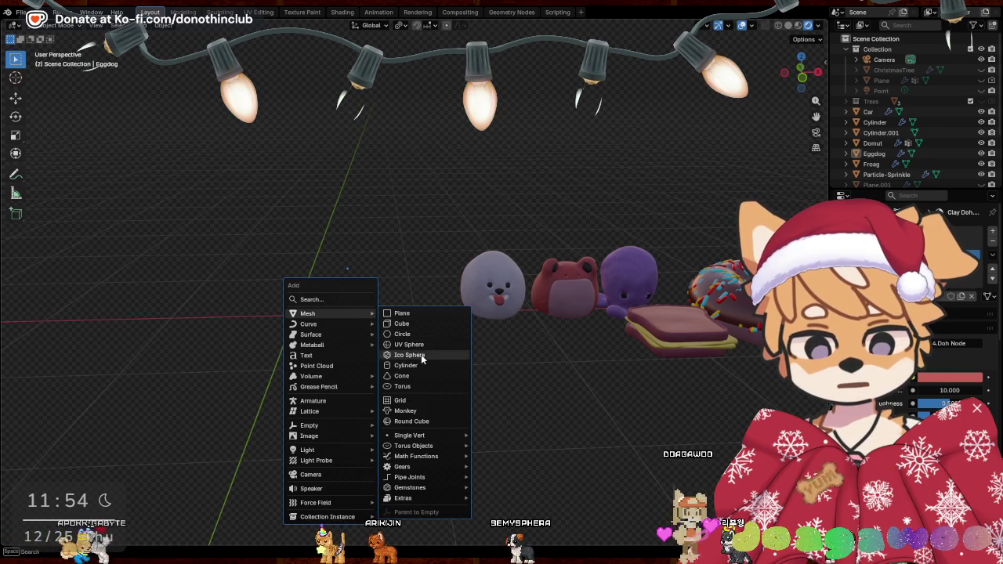
left_click(418, 343)
middle_click_drag(353, 356, 399, 323)
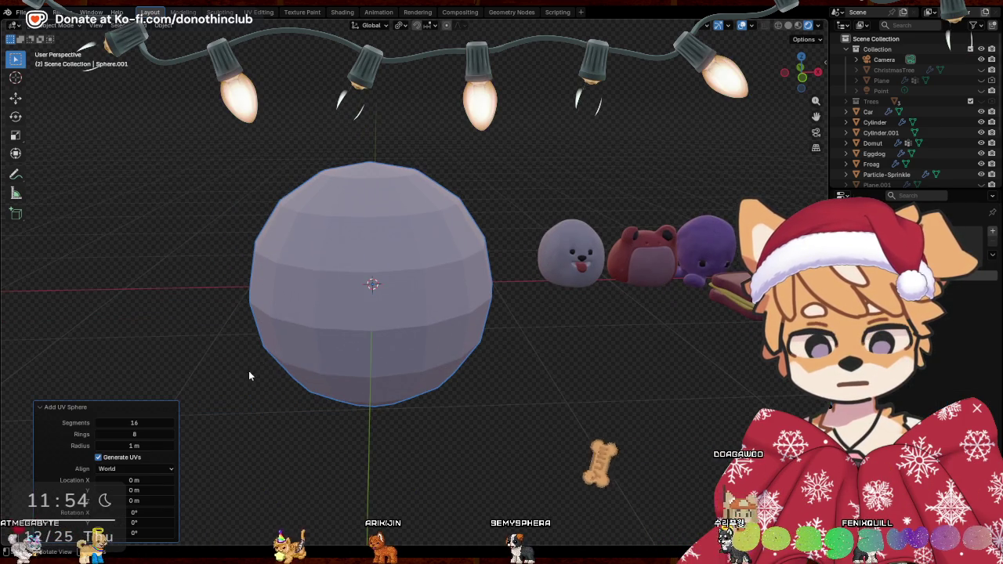
key("g")
key("z")
left_click(516, 304)
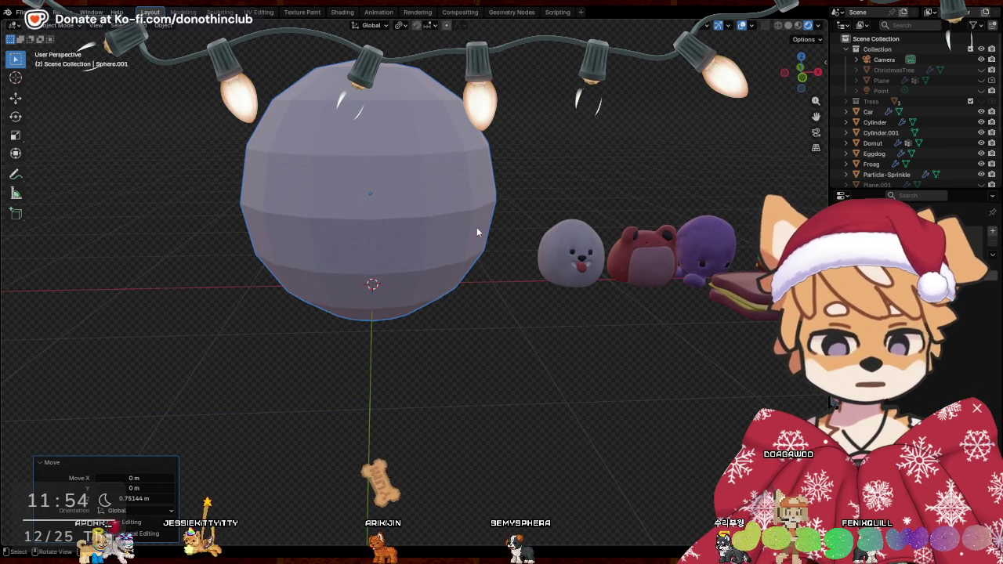
Enter Edit Mode on the sphere in face select and pick a face loop
key("Tab")
middle_click_drag(432, 250, 398, 269)
key("3")
left_click(399, 269, "alt")
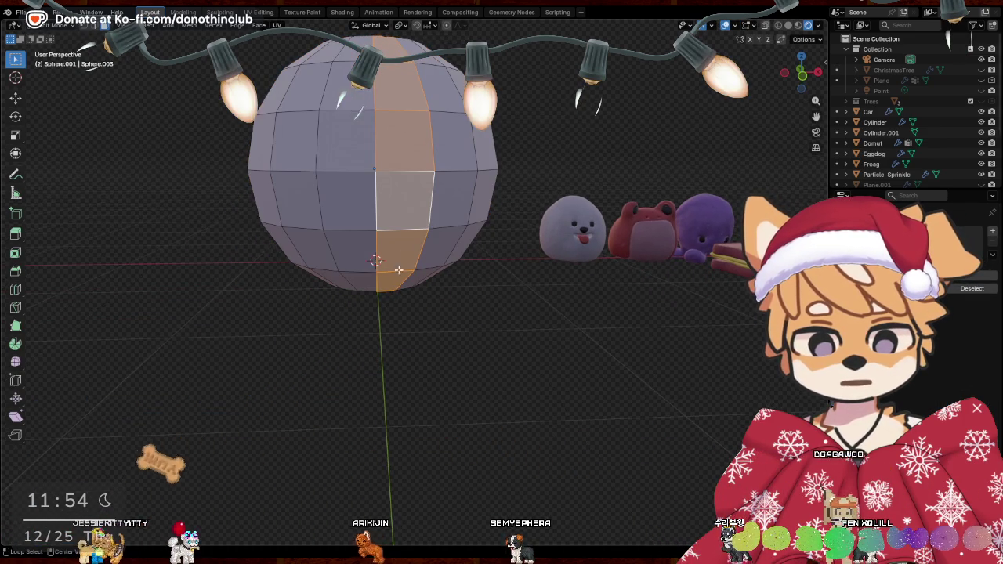
Save SantaPaws.blend and widen the sphere's lower face band horizontally
left_click(322, 257, "alt")
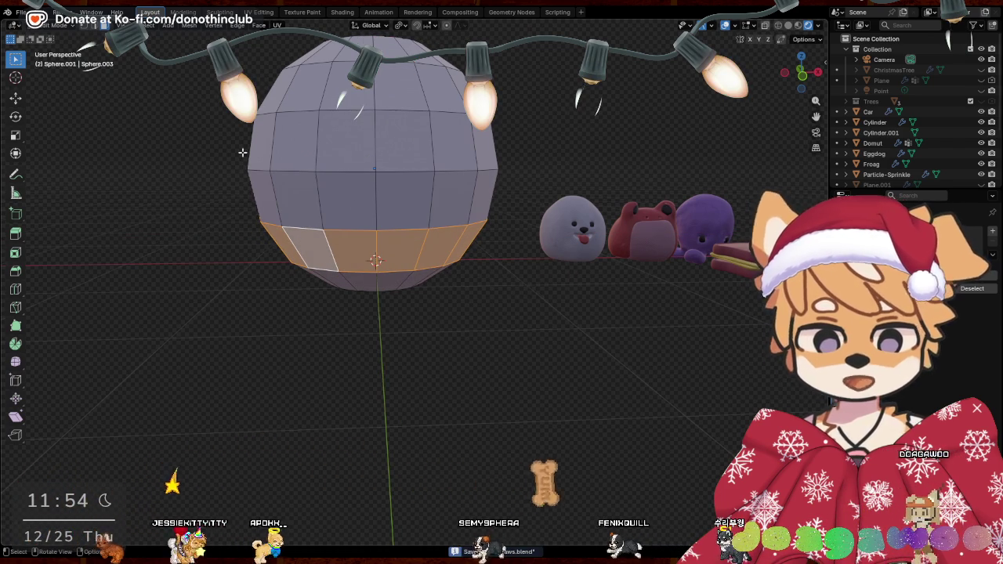
key("ctrl+s")
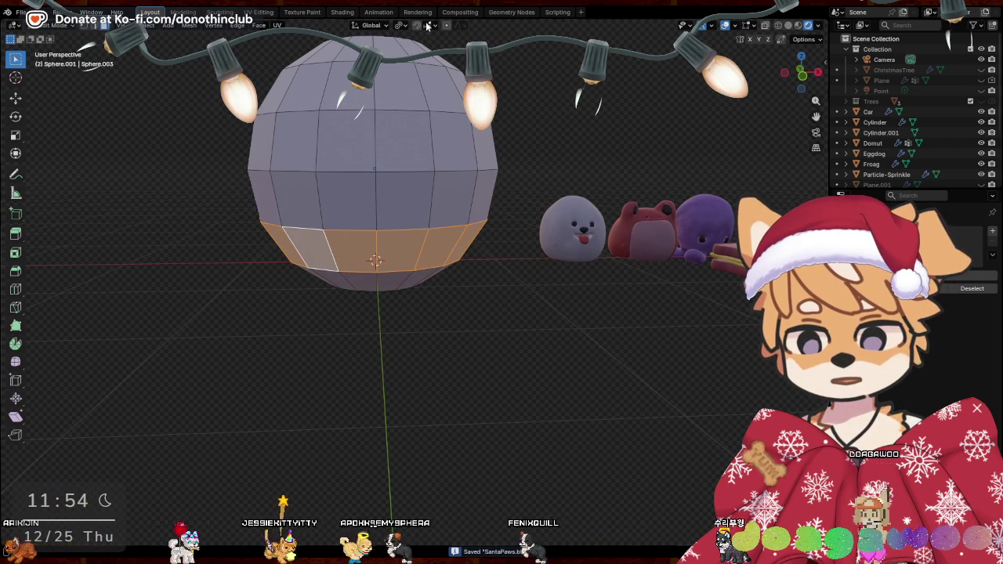
key("s")
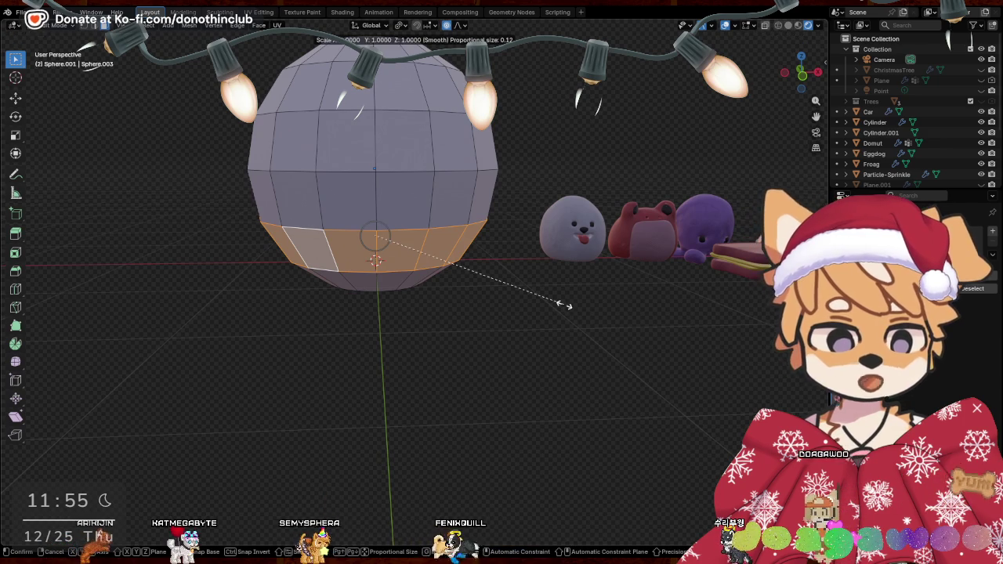
key("shift+z")
scroll(564, 305, "down", 10)
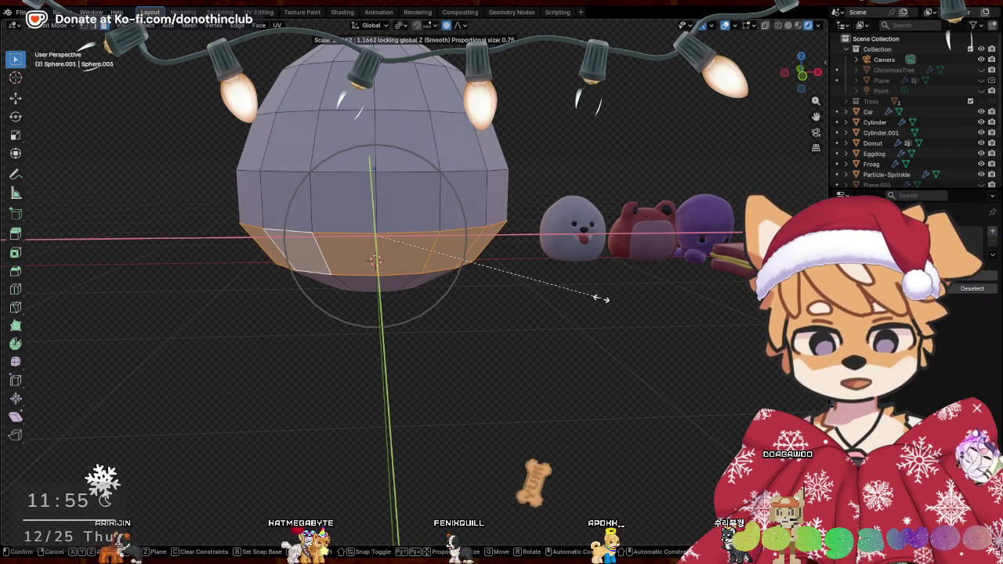
left_click(600, 297)
Dissolve the bottom pole triangles into a single cap face
mouse_move(601, 298)
middle_mouse_down()
mouse_move(554, 287)
mouse_move(549, 305)
middle_mouse_up()
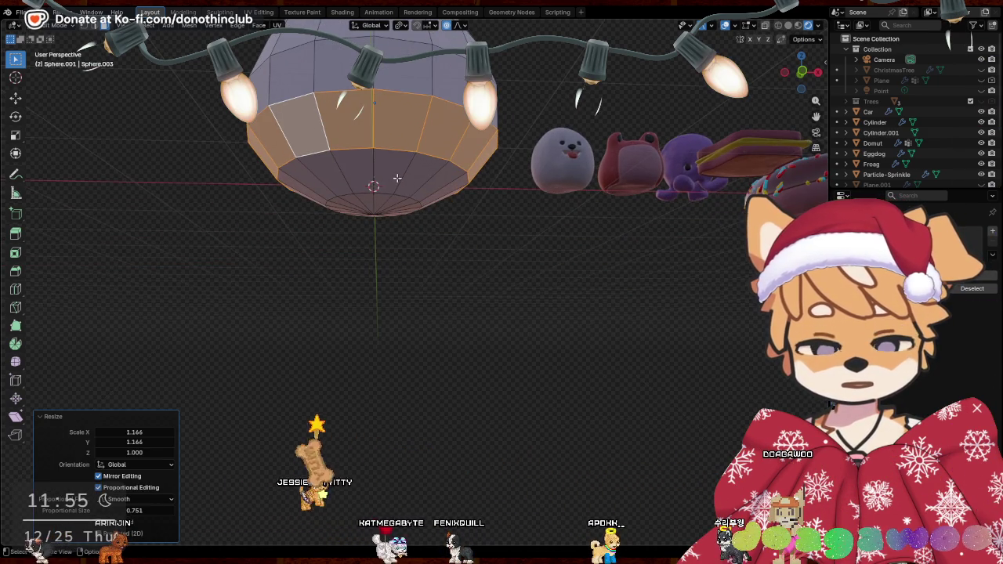
left_click(396, 182)
left_click(377, 201)
middle_click_drag(377, 201, 392, 176)
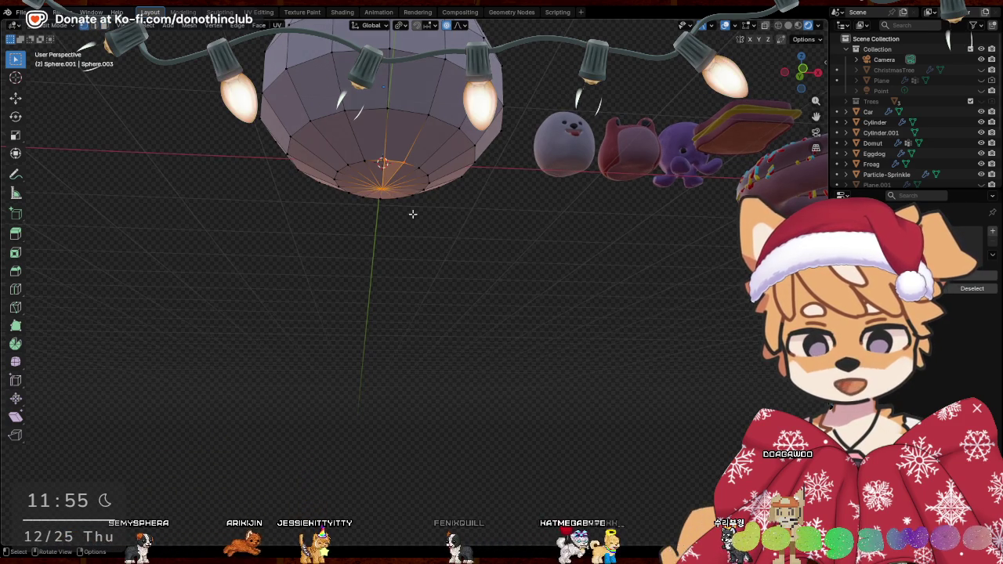
key("x")
left_click(392, 282)
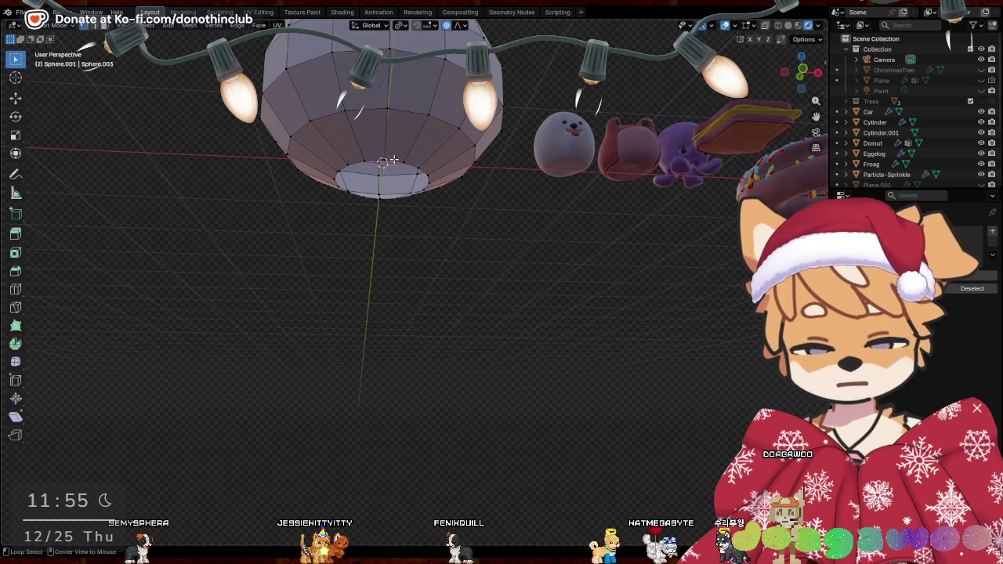
Extrude the bottom cap slightly lower and merge it at center into one point
middle_click_drag(393, 160, 533, 217)
key("e")
left_click(591, 233)
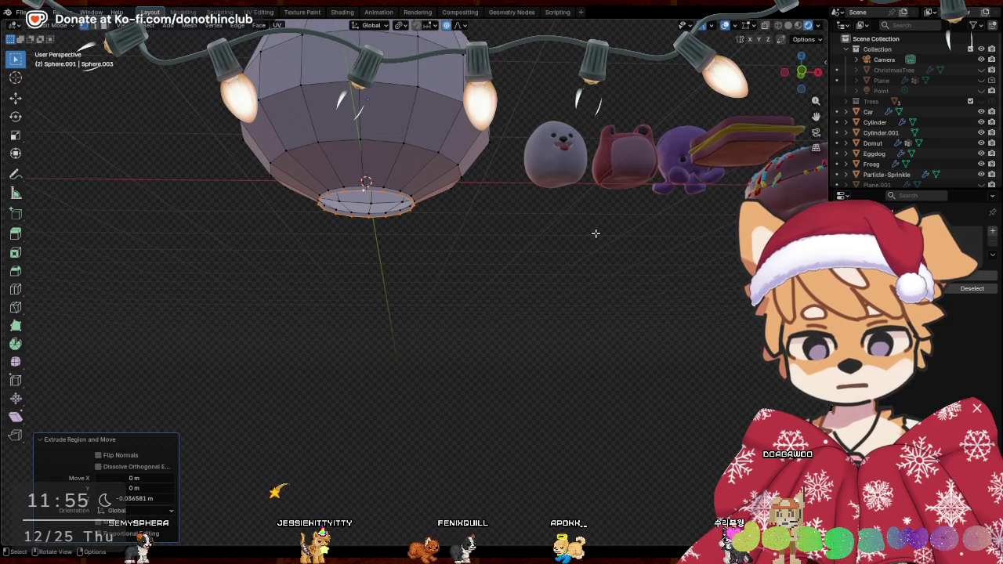
key("m")
left_click(587, 233)
key("g")
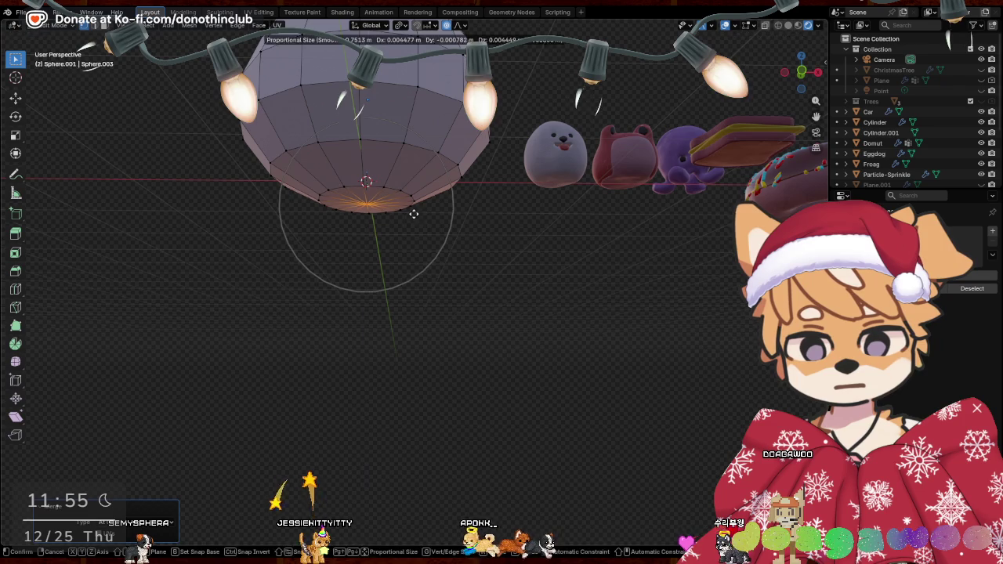
key("z")
left_click(414, 214)
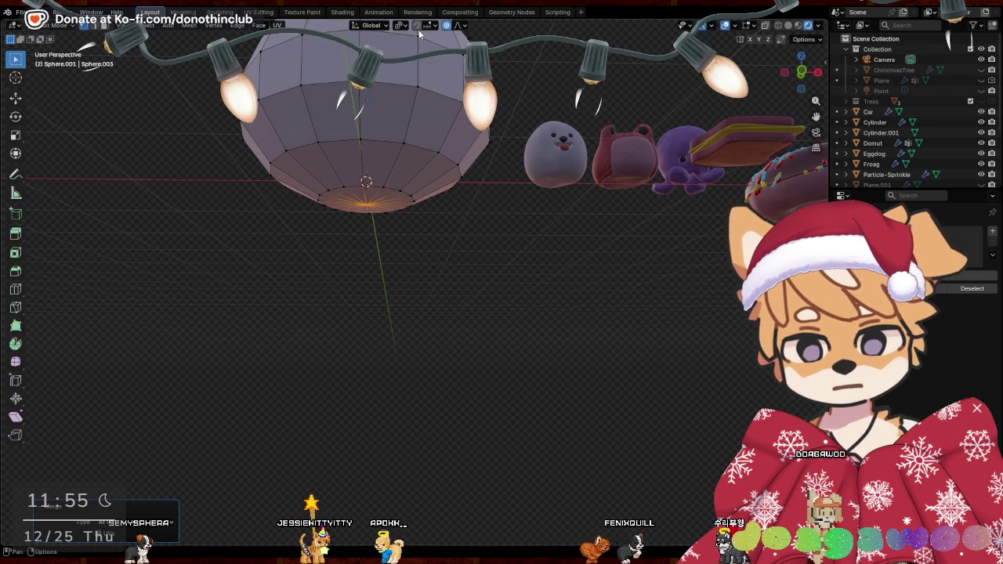
Lower the bottom point about 0.018 m, widen the bottom loop, and raise it about 0.044 m
key("g")
key("z")
left_click(369, 185)
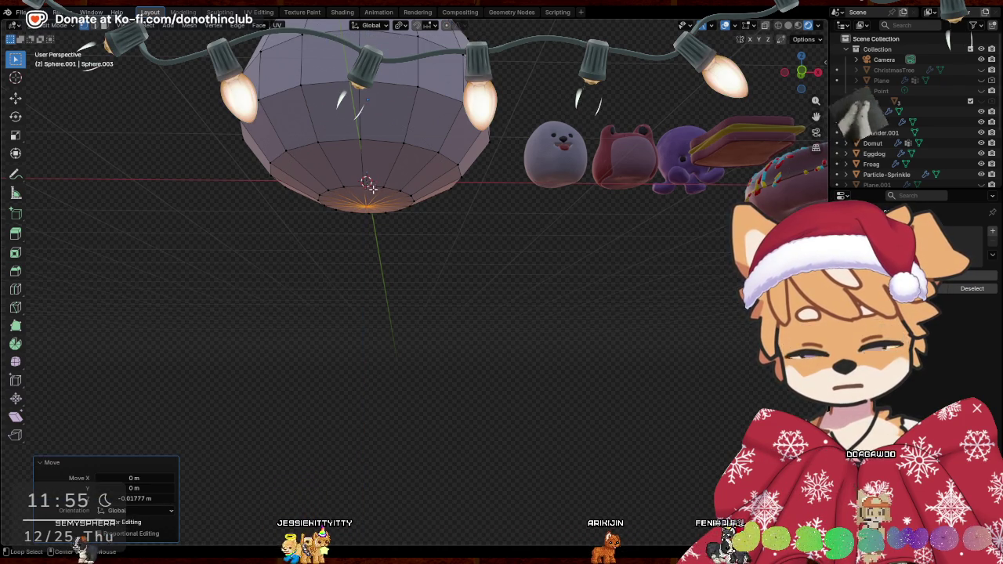
mouse_move(369, 185)
middle_mouse_down()
mouse_move(501, 224)
mouse_move(515, 197)
mouse_move(533, 258)
mouse_move(502, 266)
middle_mouse_up()
key("s")
key("shift+z")
left_click(525, 226)
key("g")
key("z")
left_click(531, 236)
Flatten the bottom in height and lower it about 0.044 m
key("s")
key("z")
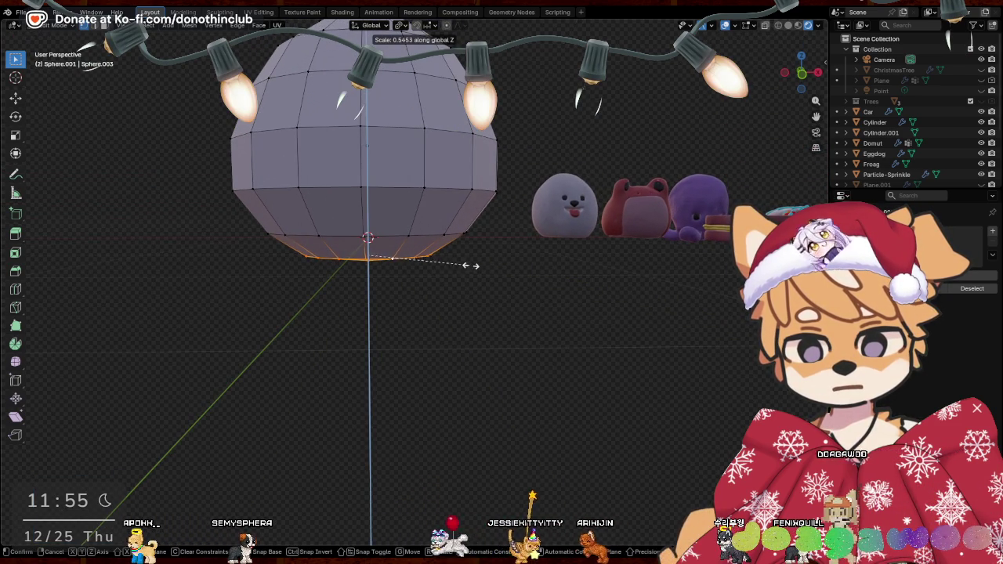
left_click(472, 267)
key("g")
key("z")
left_click(476, 268)
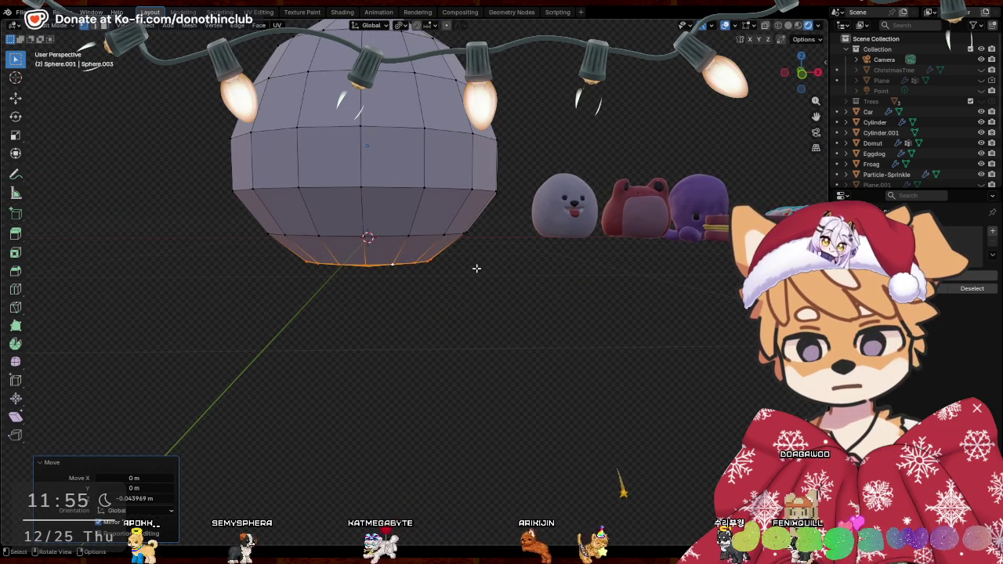
Widen the loop just above the bottom horizontally, settling at 1.017 scale
left_click(393, 236, "alt")
key("s")
key("shift+z")
left_click(532, 264)
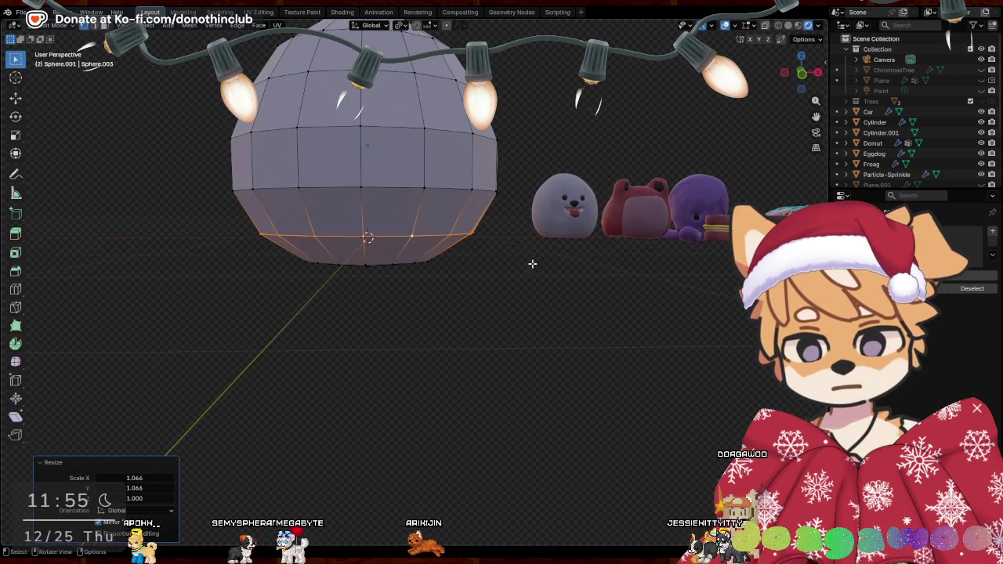
mouse_move(533, 264)
middle_mouse_down()
mouse_move(567, 275)
mouse_move(573, 311)
mouse_move(555, 309)
middle_mouse_up()
key("s")
key("shift+z")
left_click(571, 278)
Stretch the whole sphere vertically into an egg shape
key("a")
key("s")
key("z")
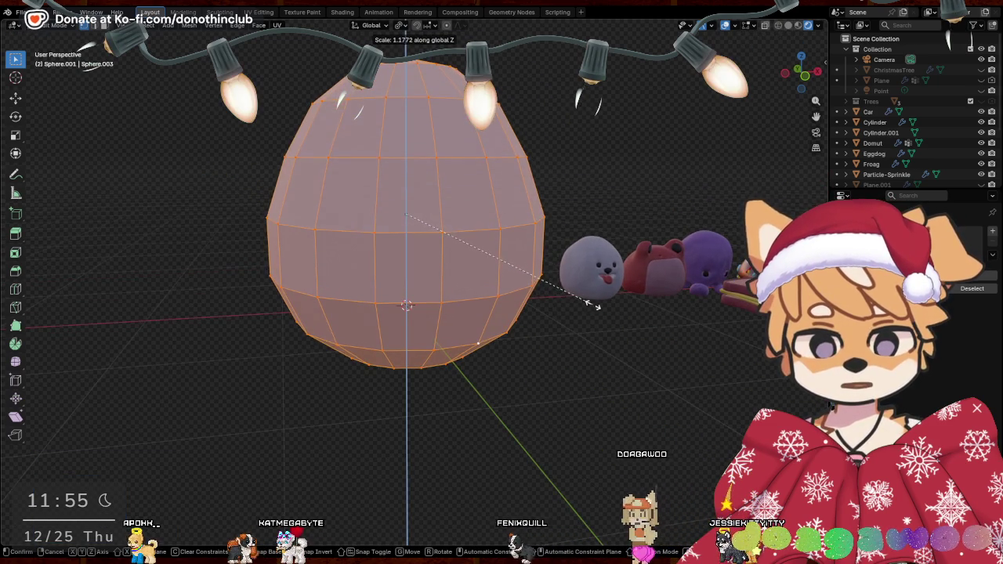
left_click(593, 305)
Delete the top pole vertex, leaving an opening at the egg's top
middle_click_drag(594, 305, 470, 272)
left_click(470, 272)
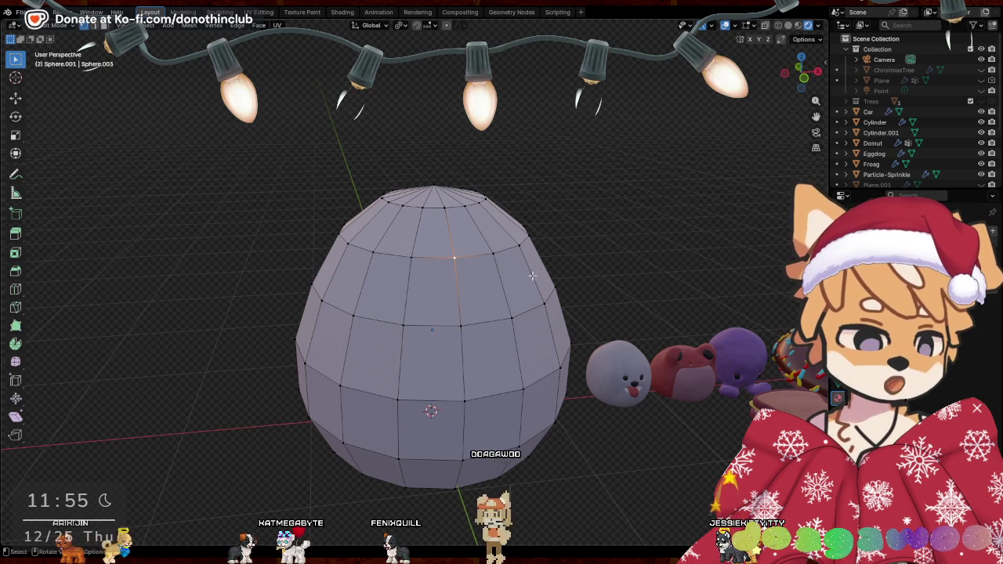
middle_click_drag(532, 275, 595, 259)
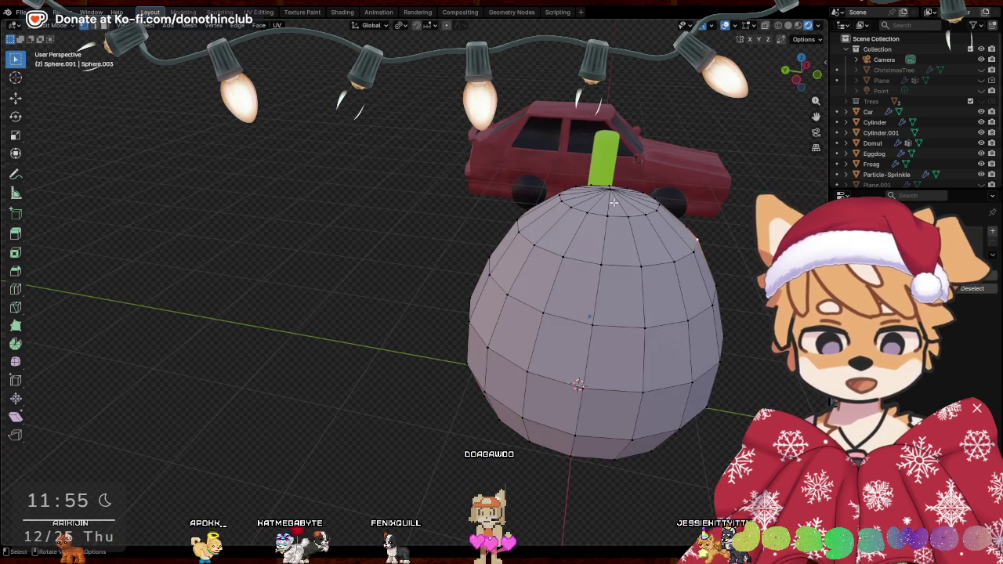
key("x")
left_click(643, 186)
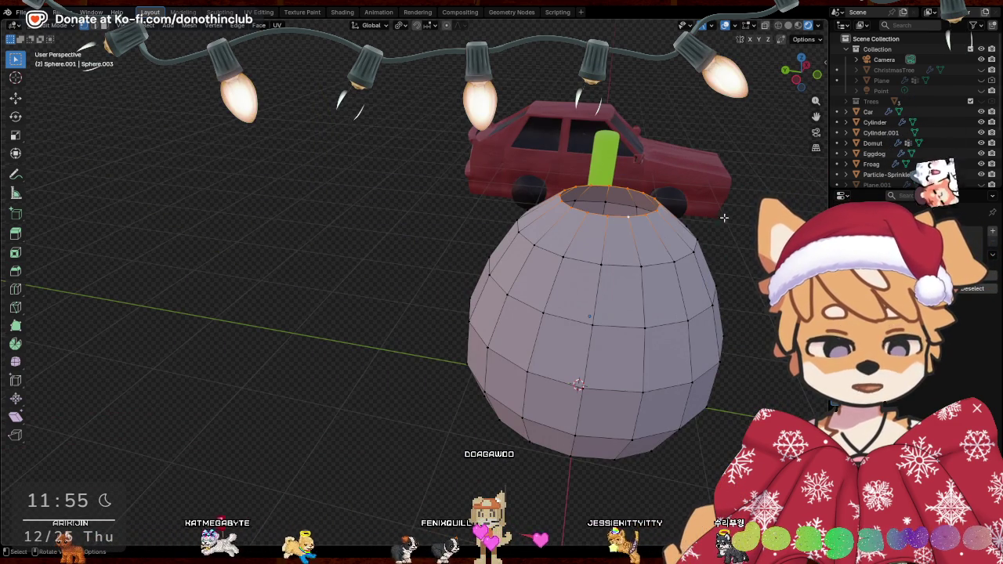
Extrude the opening's rim in place and shrink it inward horizontally
key("ctrl+f")
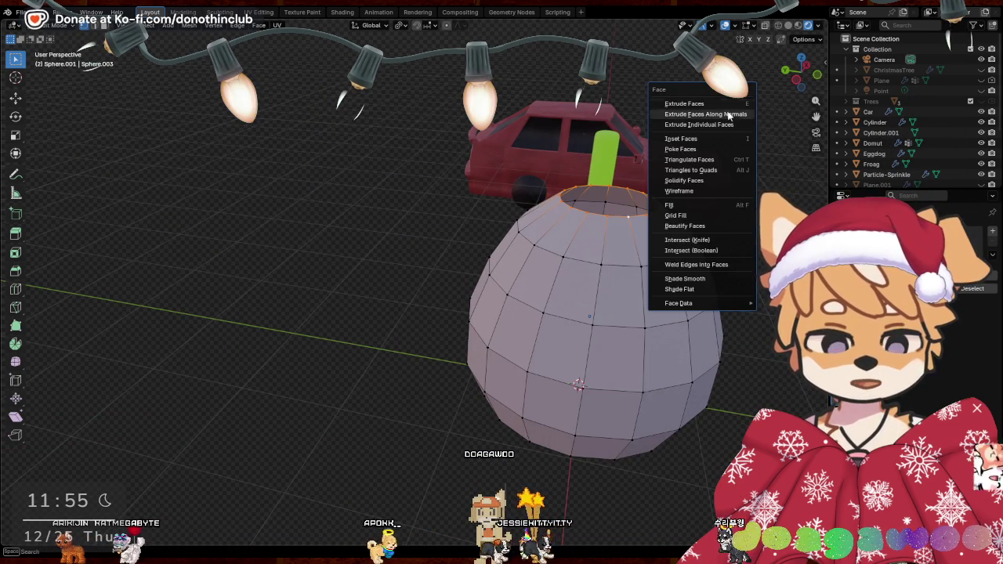
left_click(693, 104)
right_click(752, 320)
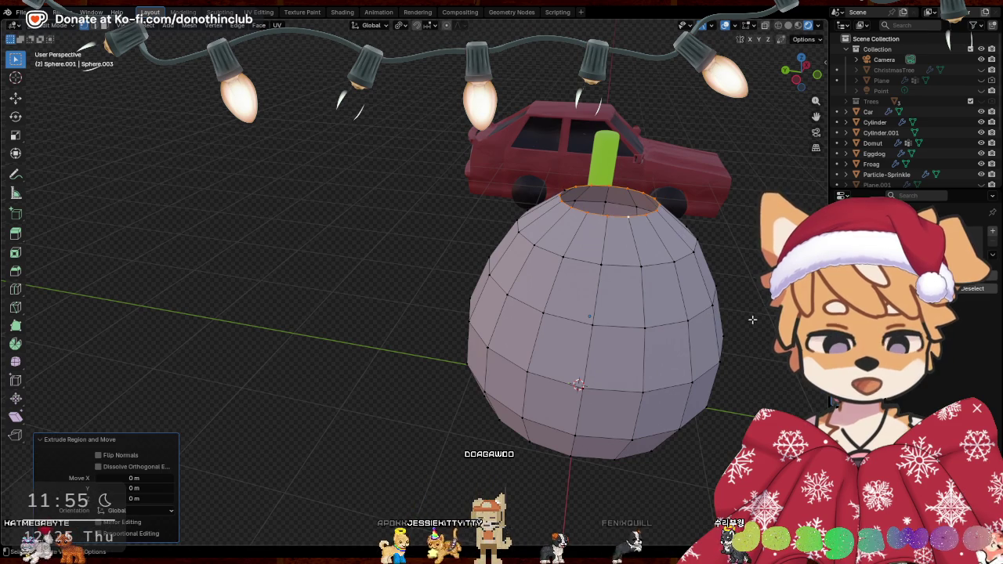
key("s")
key("shift+z")
left_click(720, 298)
Raise the top ring slightly and shrink it further
key("g")
key("z")
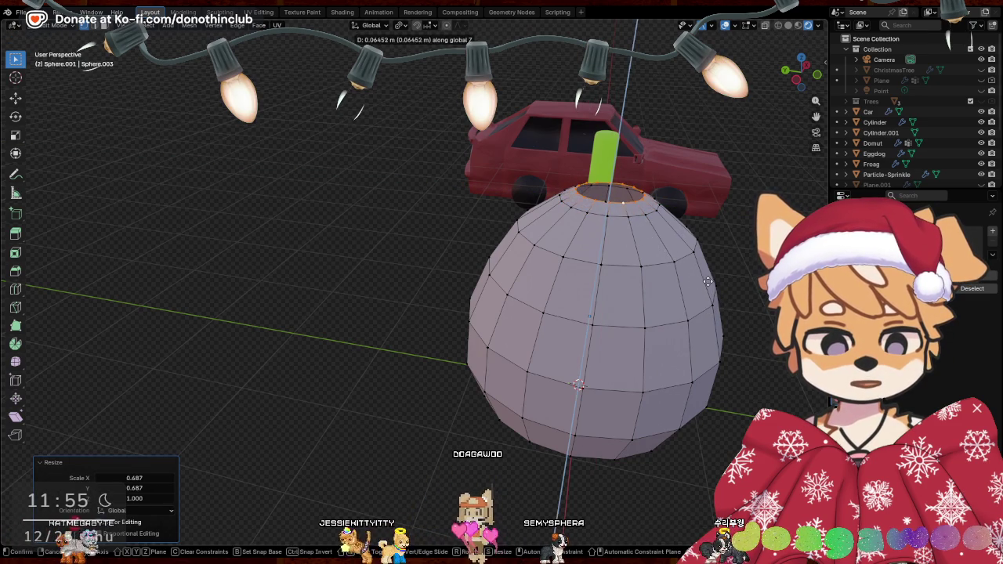
left_click(710, 292)
middle_click_drag(709, 291, 650, 279)
key("s")
key("shift+z")
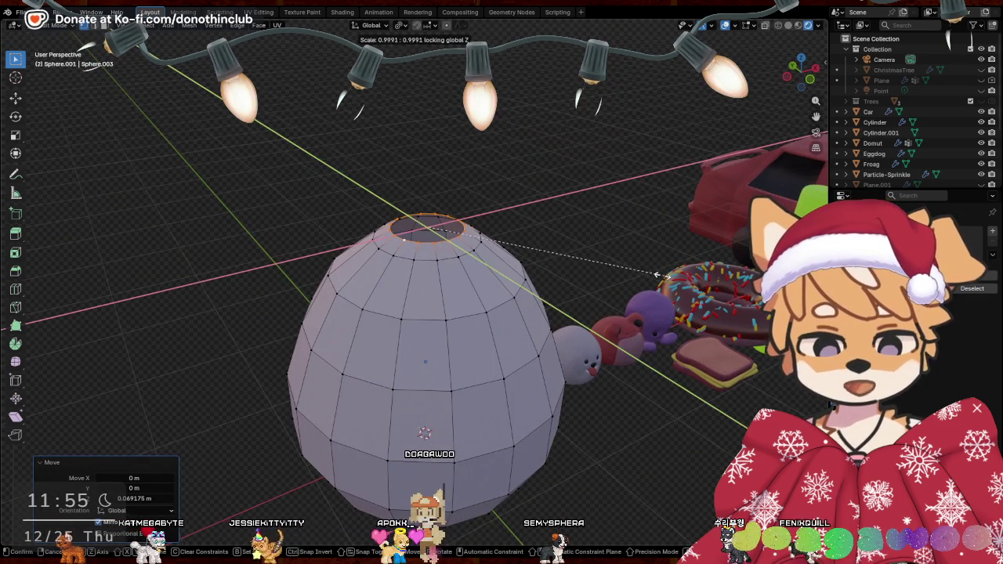
left_click(639, 273)
Add the next loop down, widen both top rings, and lower them
left_click(430, 264, "alt+shift")
key("s")
key("shift+z")
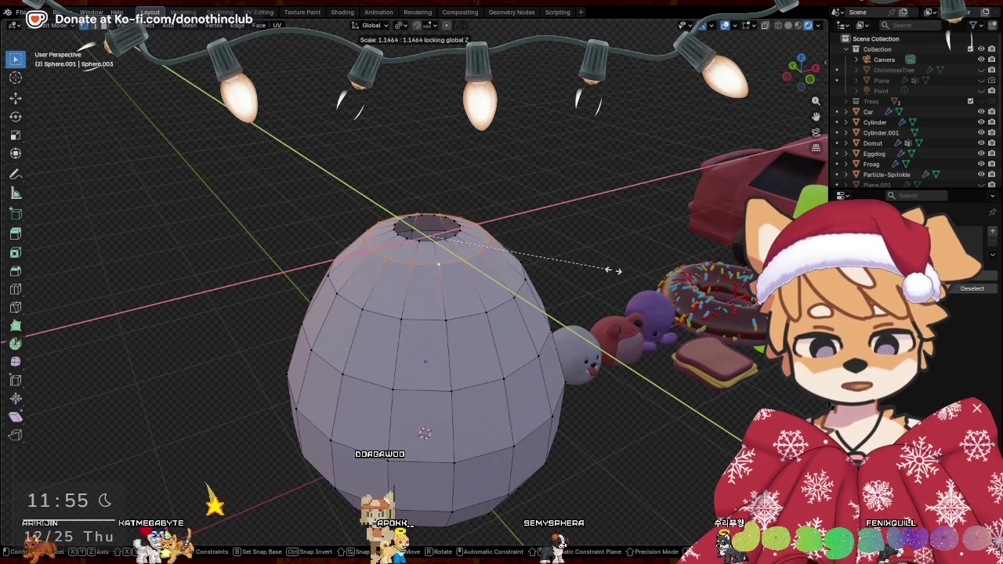
left_click(606, 273)
middle_click_drag(606, 273, 593, 269)
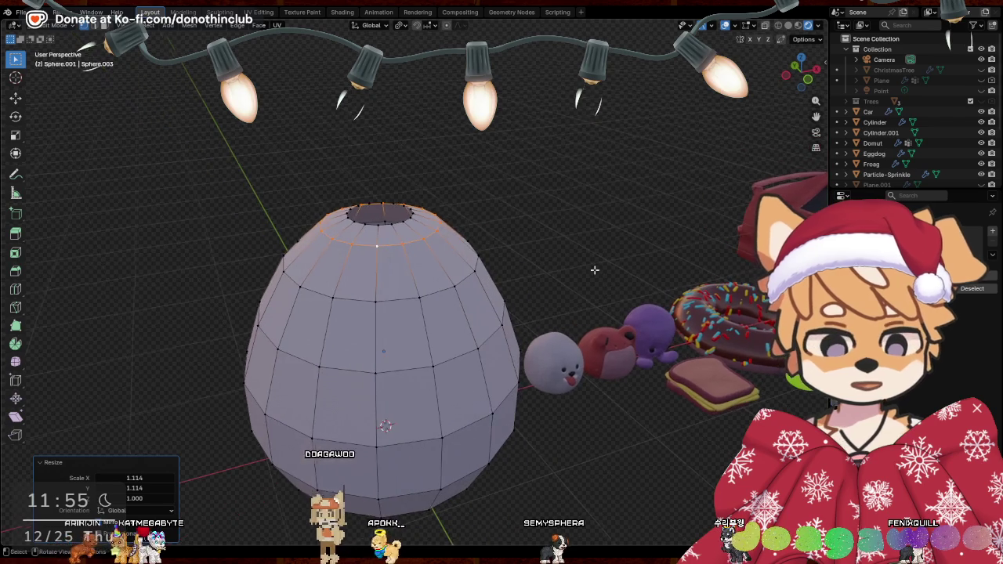
key("g")
key("z")
left_click(594, 274)
Merge the top ring at center into a single vertex to close the opening
key("g")
key("s")
key("shift+z")
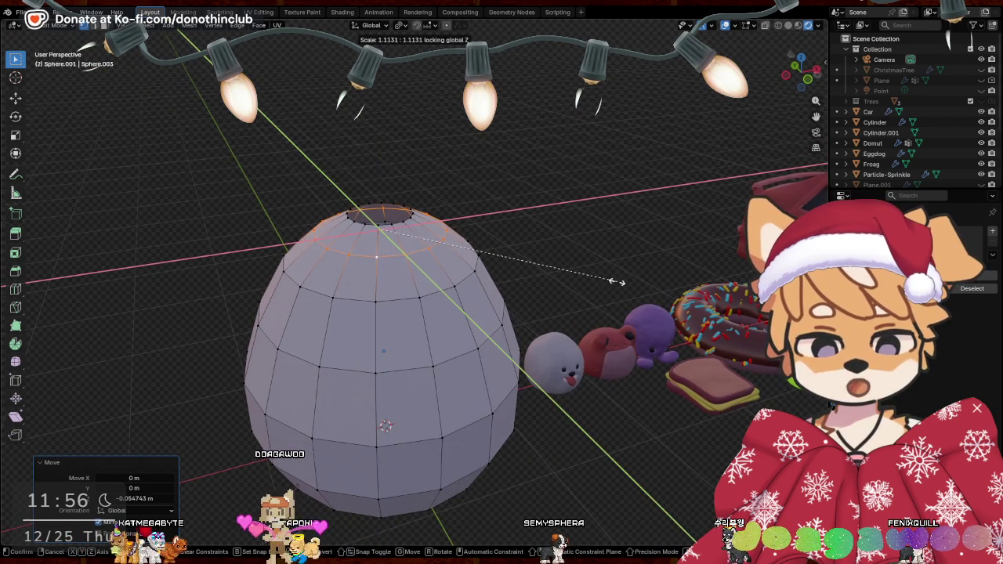
key("Escape")
key("ctrl+z")
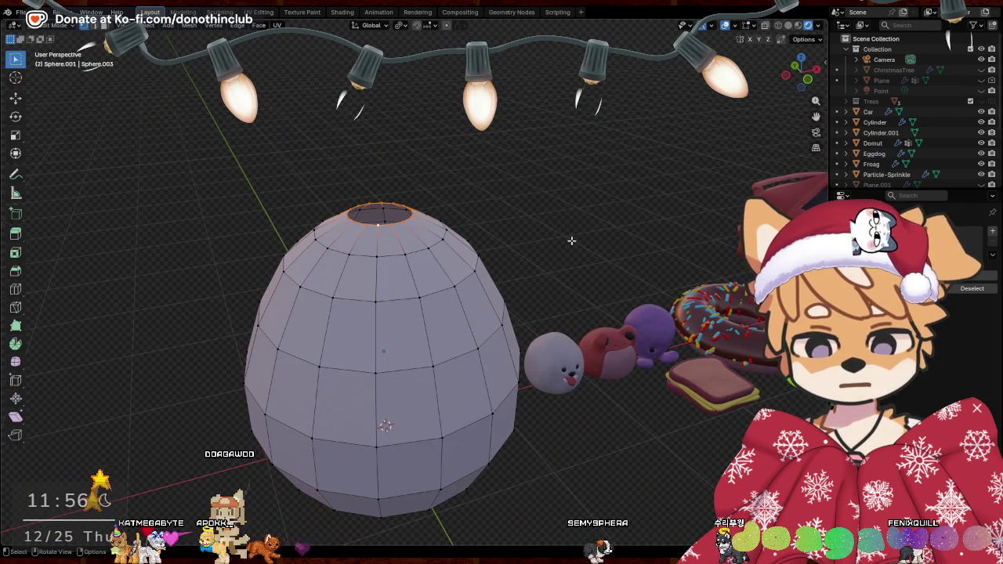
key("alt+m")
left_click(572, 241)
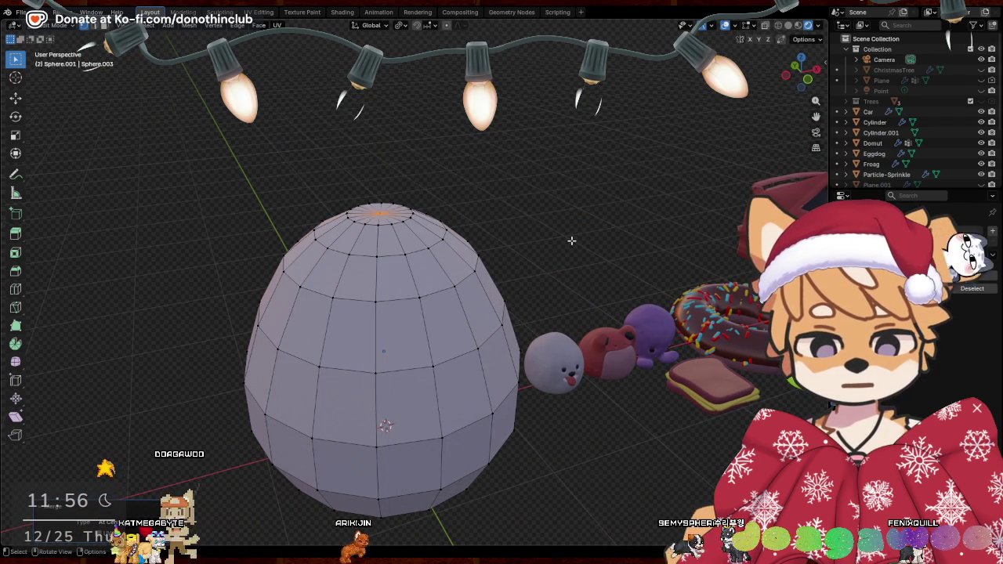
Raise the merged top vertex to round the egg's tip
key("g")
key("z")
left_click(582, 216)
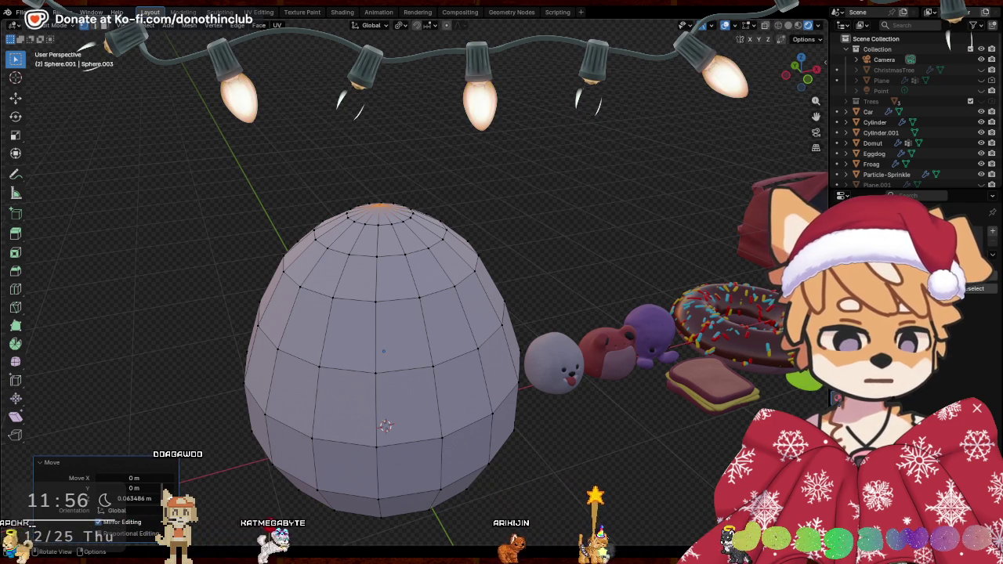
middle_click_drag(510, 153, 501, 208)
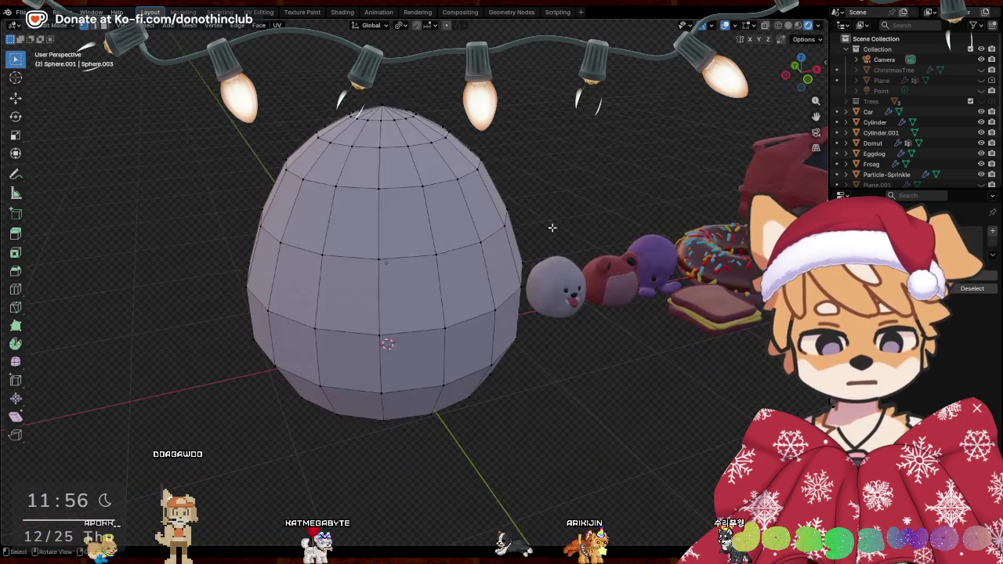
Edge-slide an upper loop higher by a factor of 0.104, then return to Object Mode
left_click(309, 152, "alt")
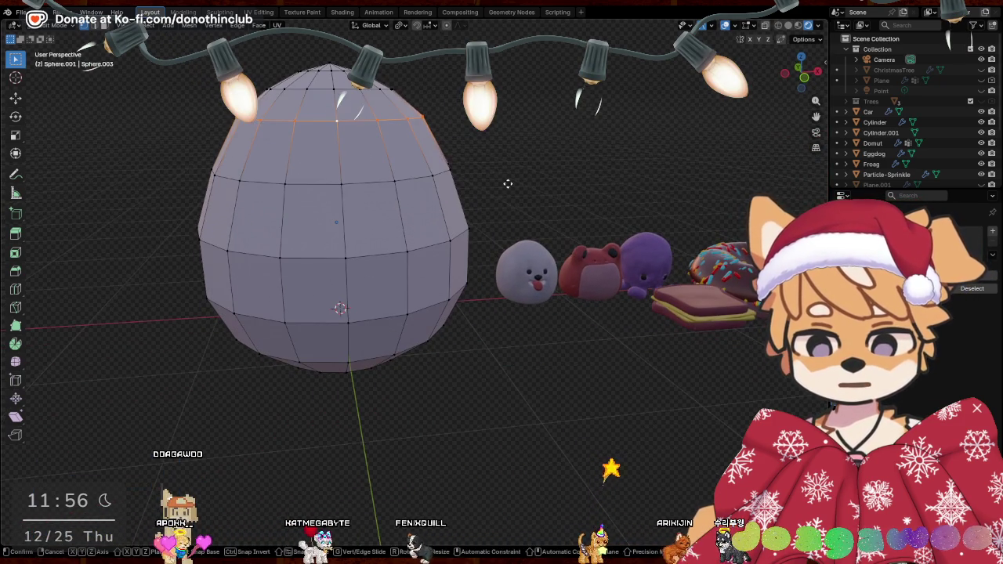
key("g")
key("g")
left_click(506, 196)
key("ctrl+z")
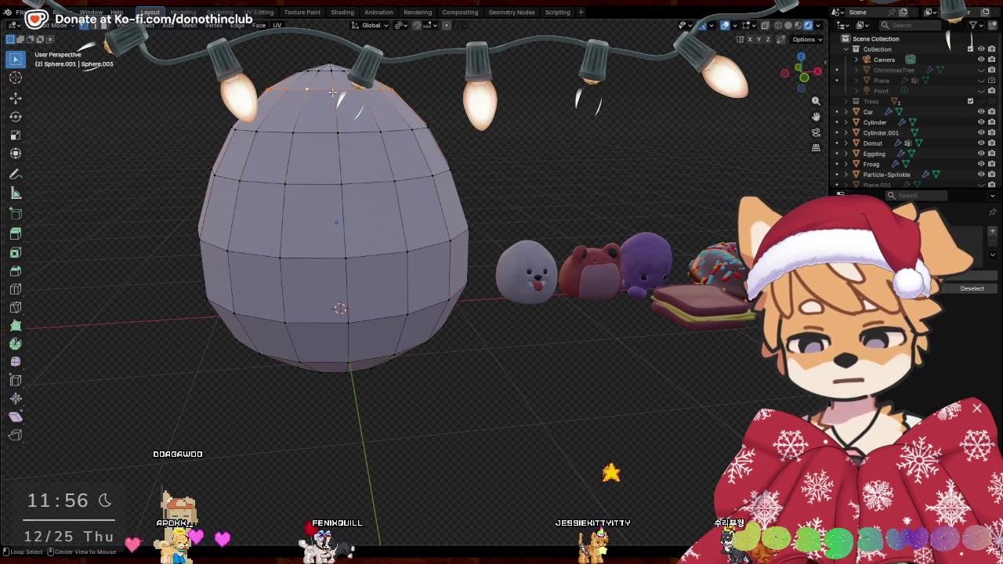
key("g")
key("g")
left_click(582, 84)
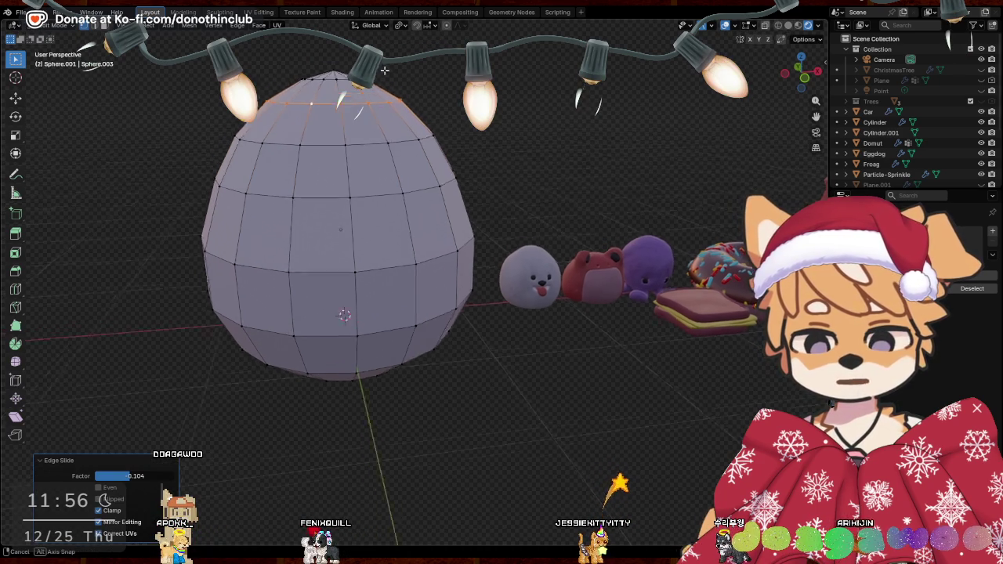
middle_click_drag(582, 84, 831, 404)
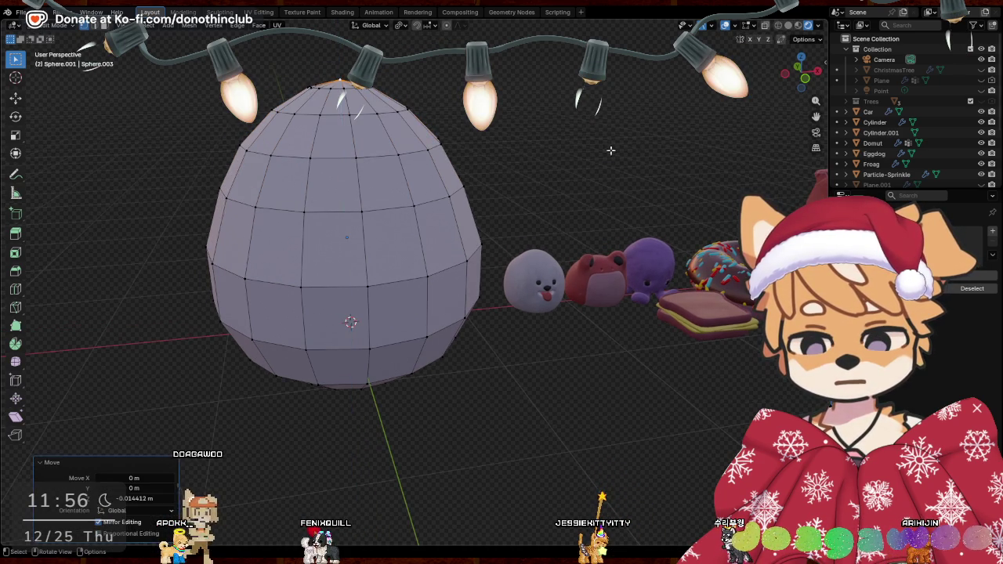
key("Tab")
Shade the egg smooth and add a level-2 Subdivision Surface modifier with Ctrl+2
right_click(384, 211)
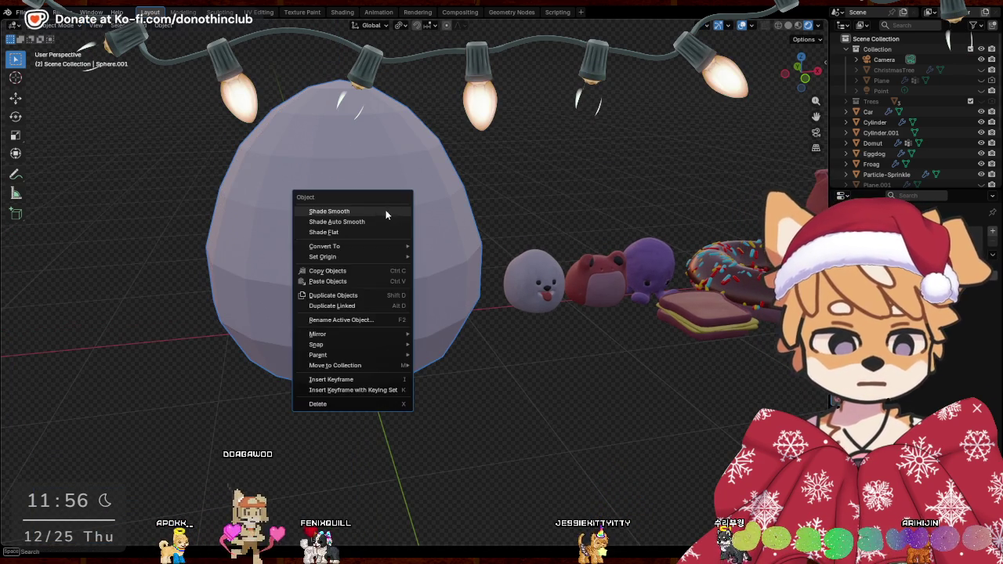
left_click(381, 211)
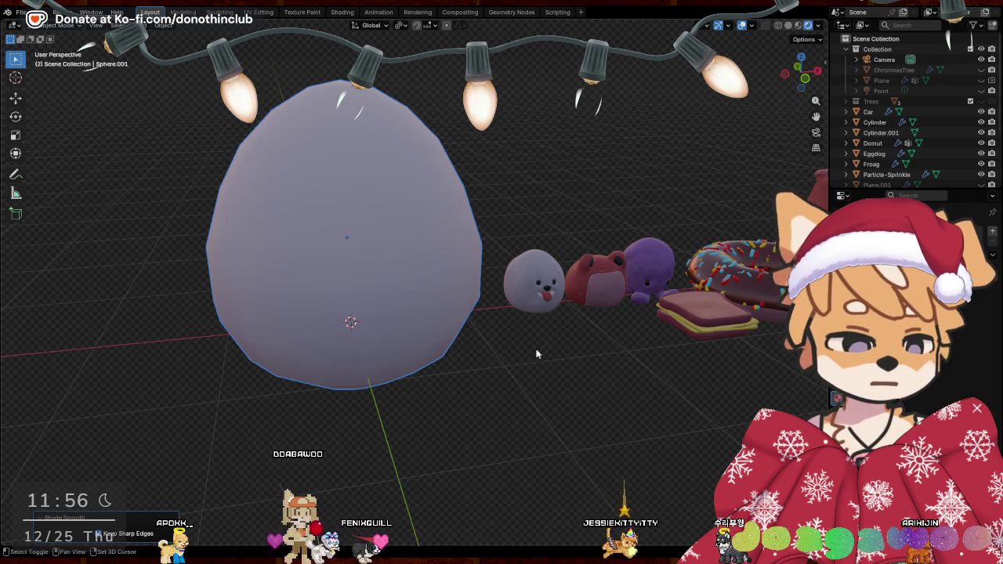
middle_click_drag(538, 352, 623, 410, "shift")
mouse_move(519, 376)
middle_mouse_down()
mouse_move(728, 392)
mouse_move(679, 378)
mouse_move(437, 376)
mouse_move(414, 341)
mouse_move(502, 362)
mouse_move(471, 360)
middle_mouse_up()
key("Tab")
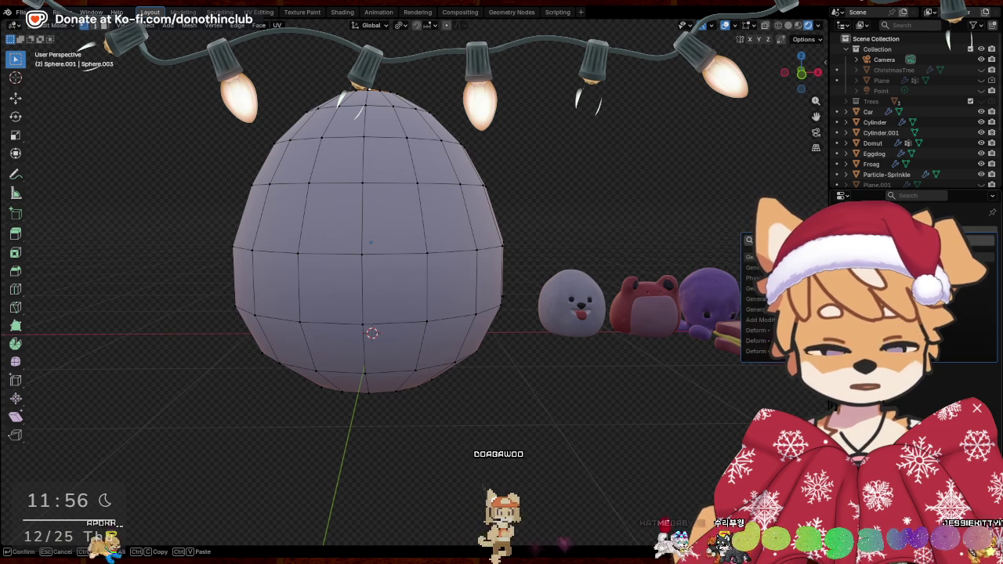
key("ctrl+2")
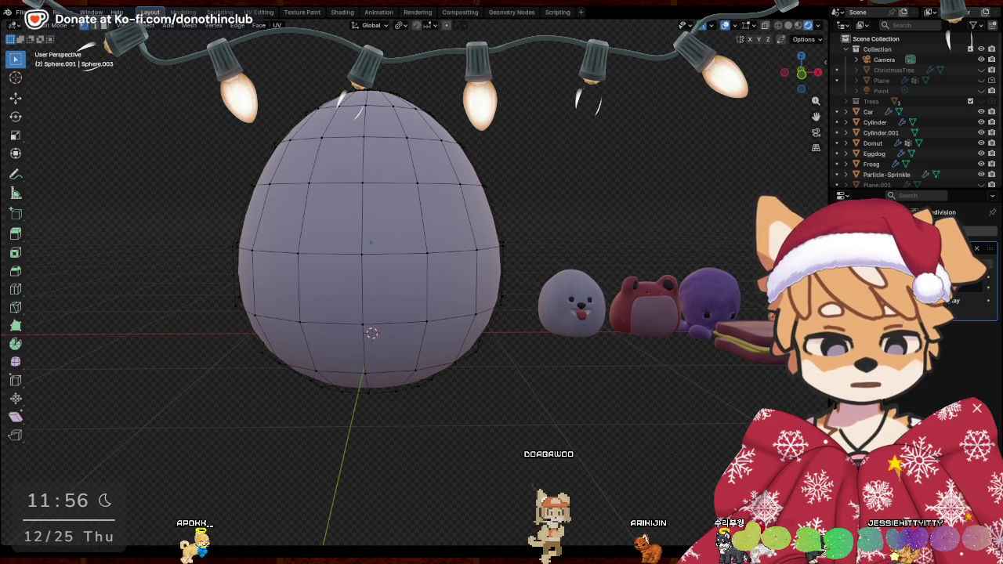
Apply the Subdivision modifier in Object Mode to bake a denser mesh
left_click_drag(982, 286, 982, 286)
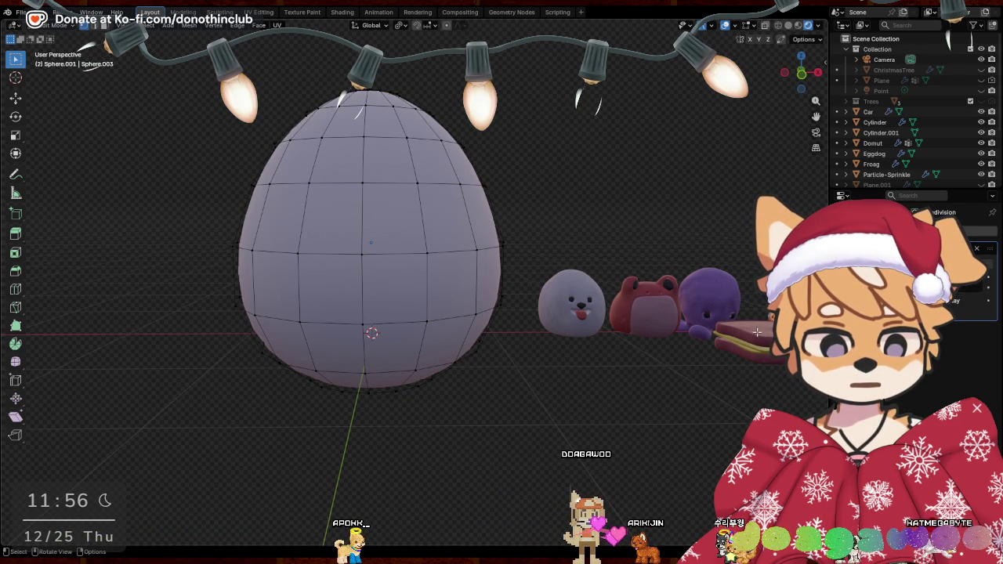
key("ctrl+Tab")
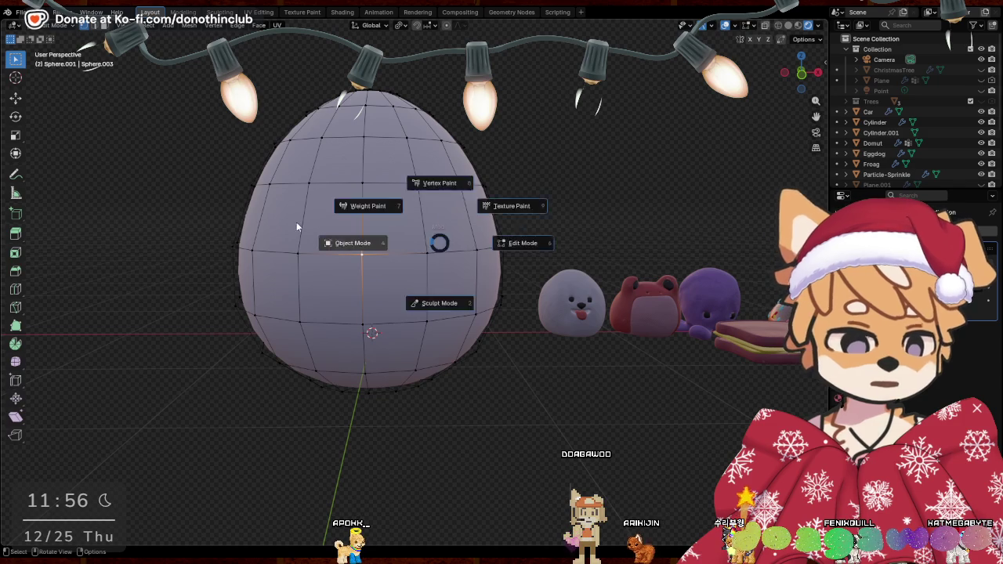
left_click(296, 222)
key("ctrl+a")
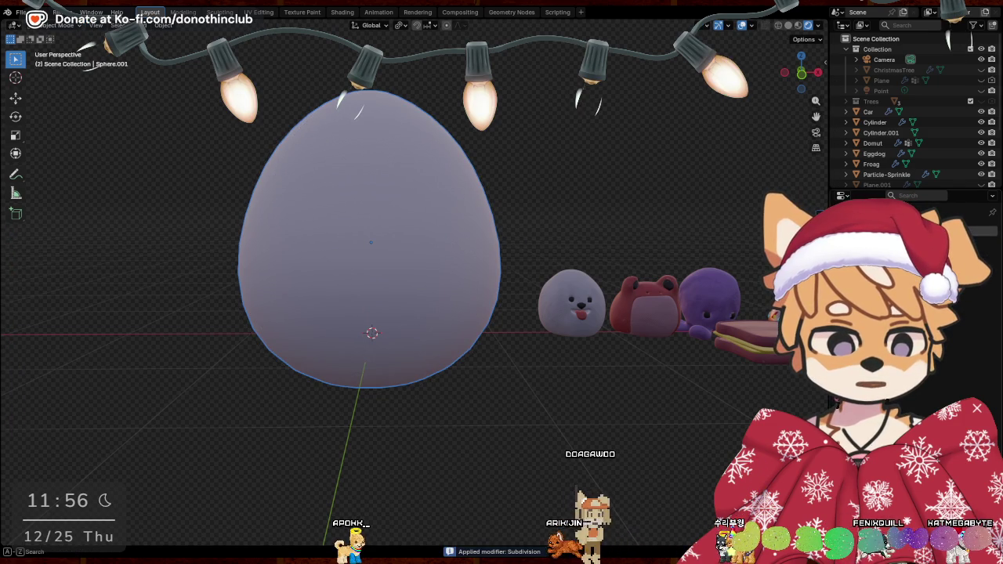
Add a new Subdivision Surface modifier and go back into Edit Mode
key("shift+a")
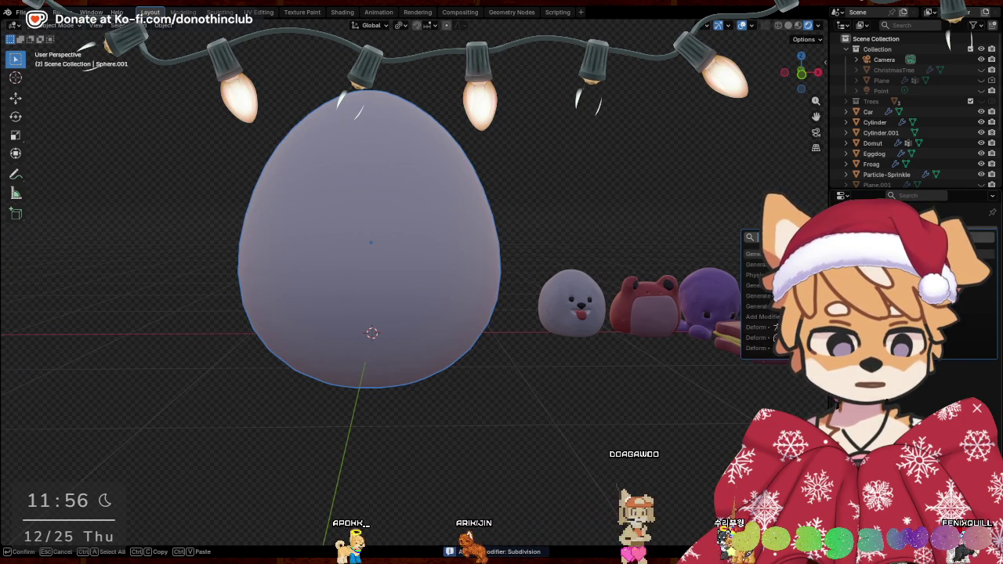
left_click(747, 264)
key("ctrl+Tab")
left_click(517, 206)
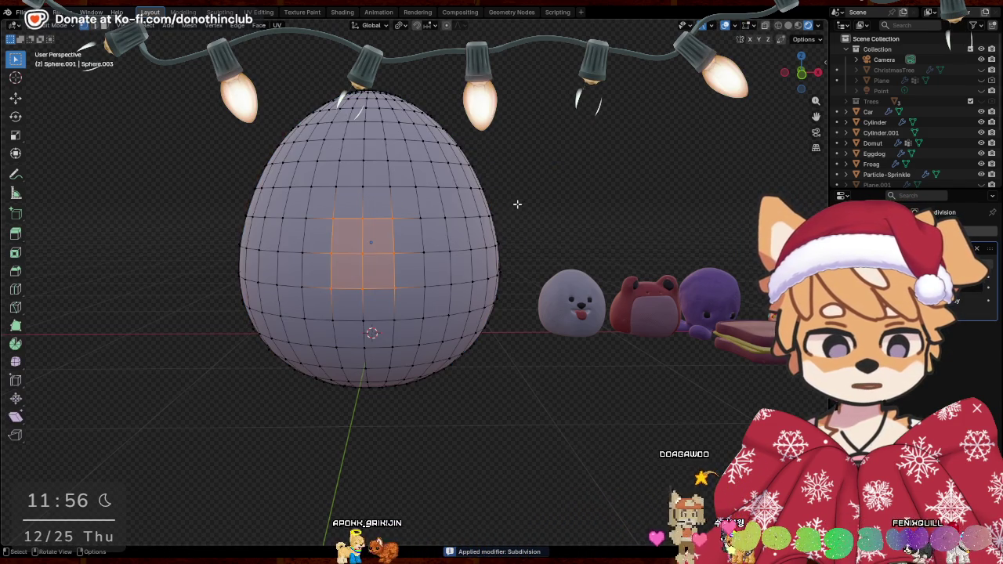
Select a patch of faces on the egg's underside for the foot
left_click(397, 343)
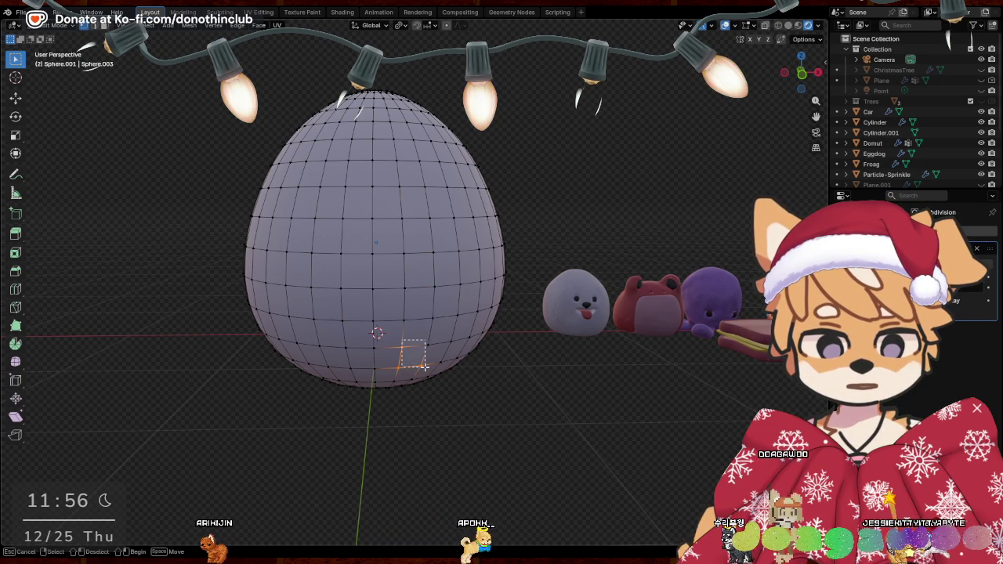
left_click_drag(425, 366, 438, 367)
left_click_drag(391, 343, 433, 374)
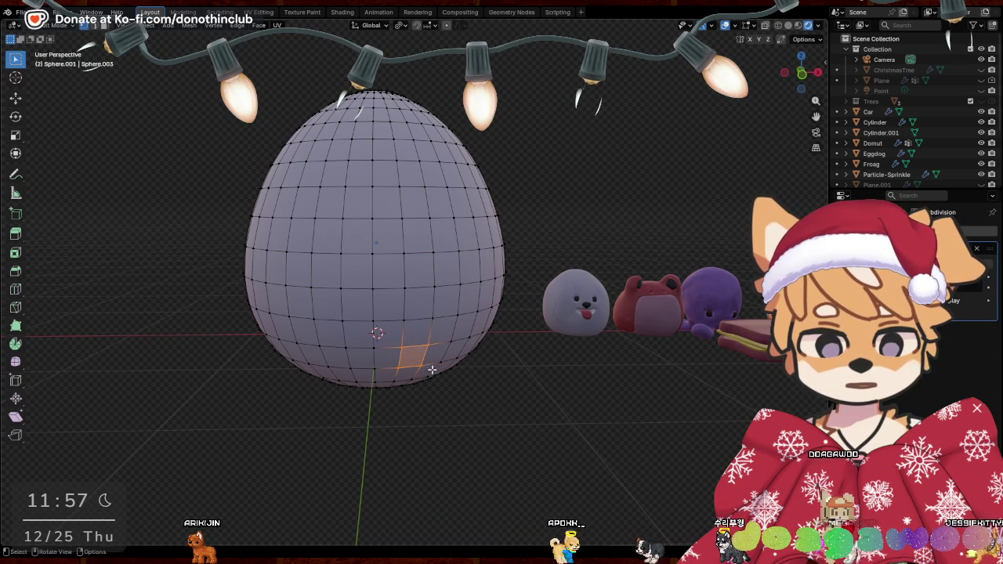
middle_click_drag(541, 410, 533, 358)
left_click_drag(381, 254, 415, 280)
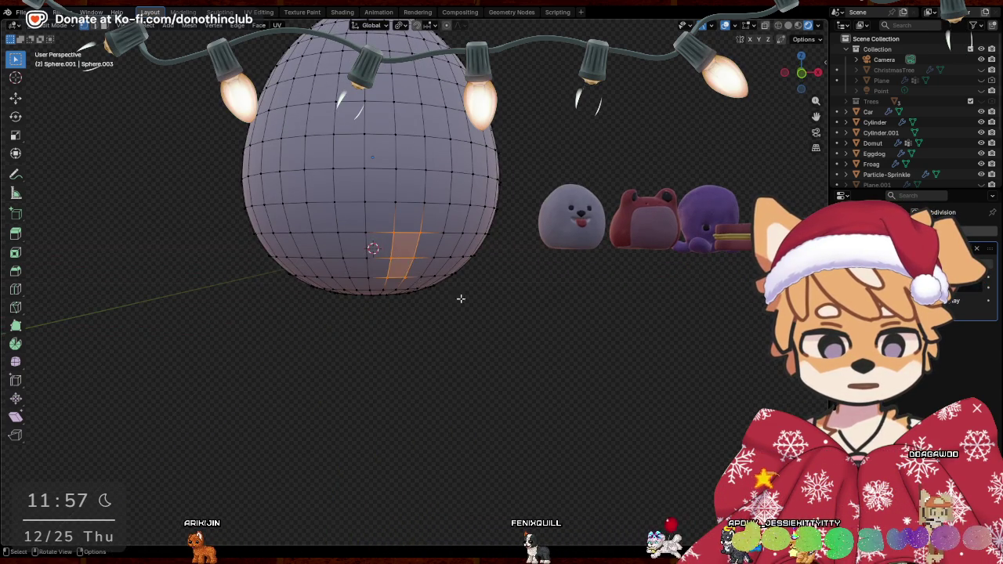
middle_click_drag(461, 299, 439, 353)
Extrude the selected faces downward into a foot and add a loop cut to it
key("e")
left_click(432, 367)
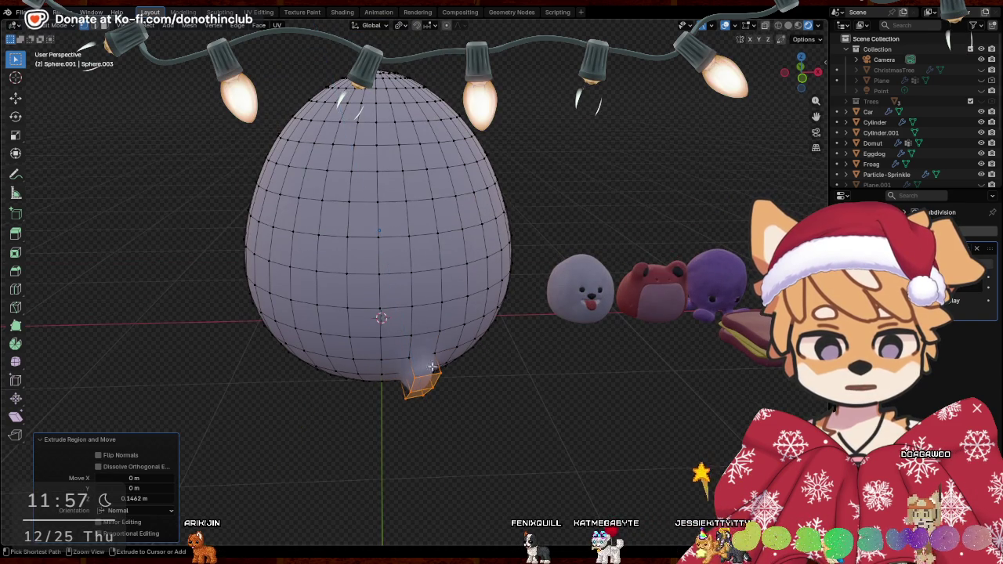
key("ctrl+r")
left_click(432, 367)
mouse_move(549, 399)
middle_mouse_down()
mouse_move(518, 390)
mouse_move(531, 374)
middle_mouse_up()
scroll(532, 374, "up", 3)
middle_click_drag(656, 306, 623, 324)
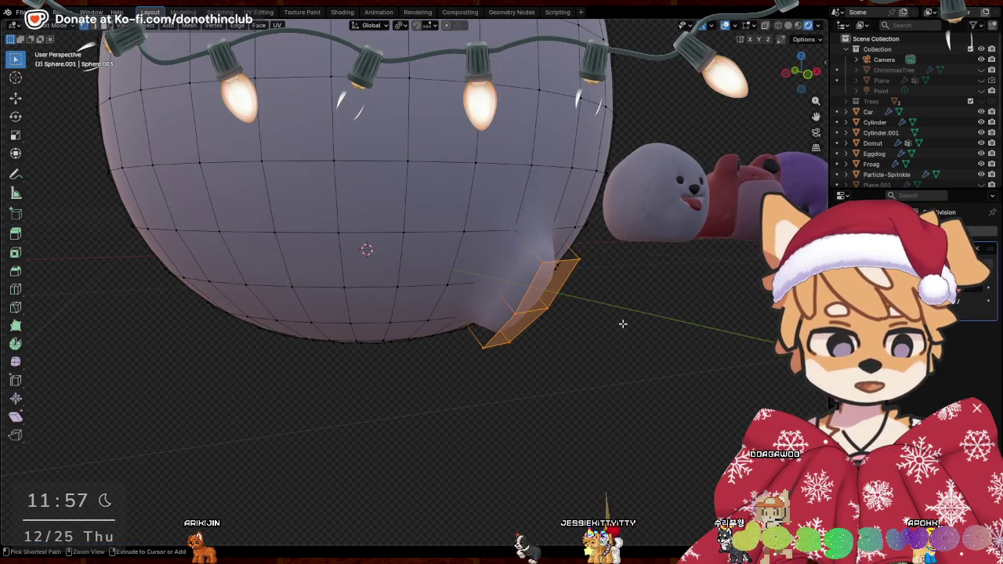
middle_click_drag(516, 287, 511, 288)
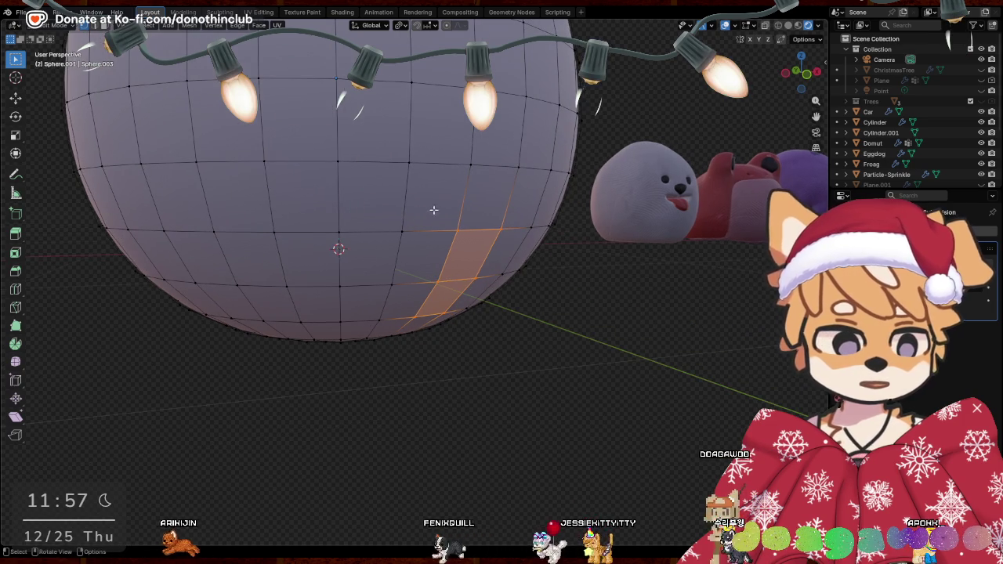
Extrude a lower face outward and tilt it -32° around the X axis
mouse_move(433, 210)
left_mouse_down()
mouse_move(504, 287)
mouse_move(494, 287)
left_mouse_up()
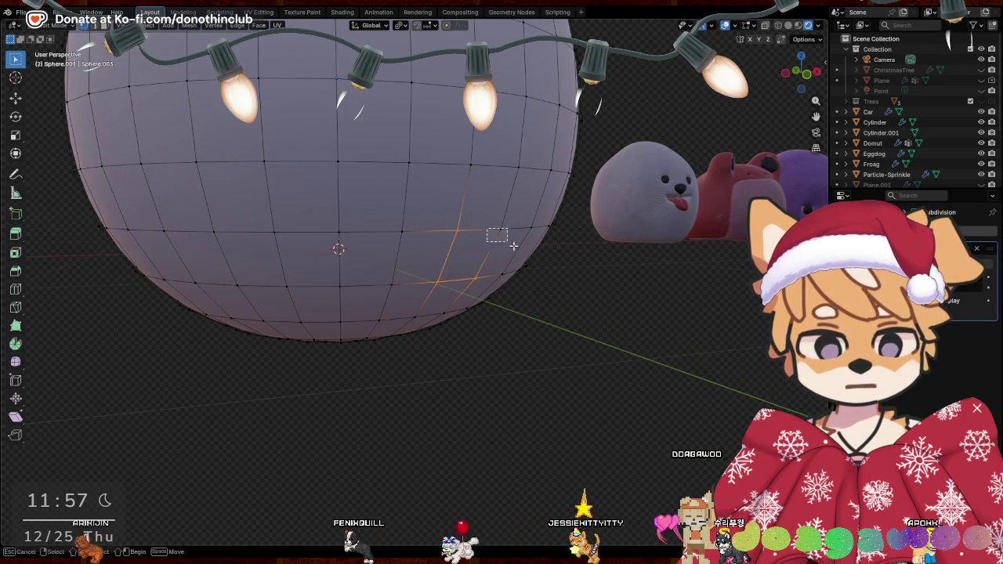
middle_click_drag(514, 247, 556, 327)
key("e")
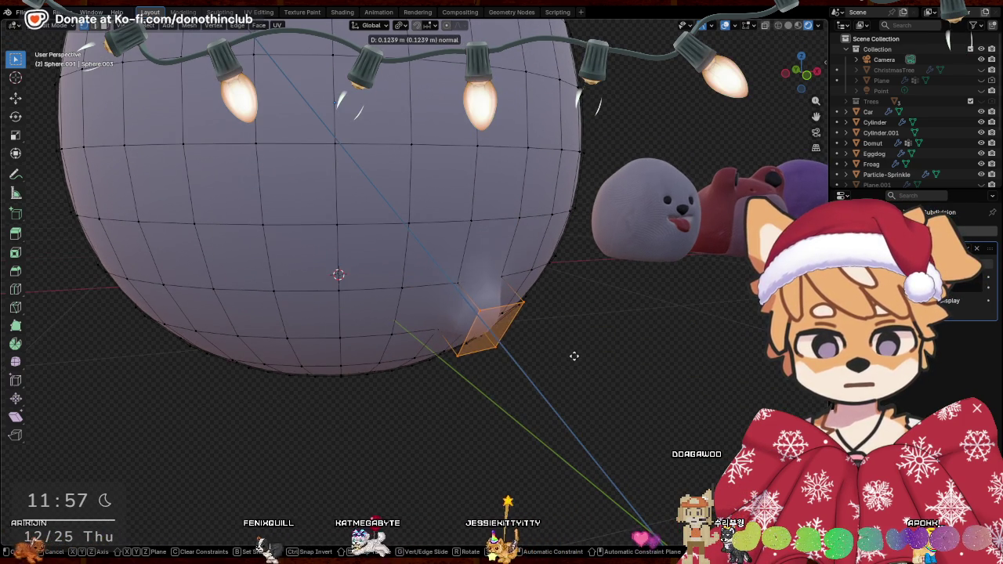
left_click(573, 356)
mouse_move(632, 368)
middle_mouse_down()
mouse_move(656, 359)
mouse_move(674, 298)
middle_mouse_up()
key("r")
key("x")
left_click(685, 353)
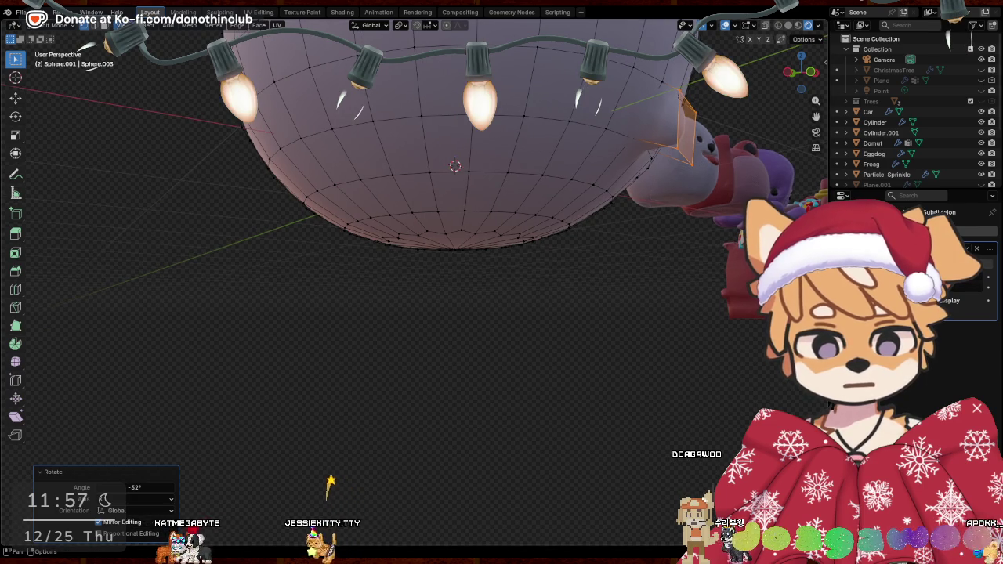
Flatten the extruded face along Z and reposition it, moving it along Y
key("s")
key("z")
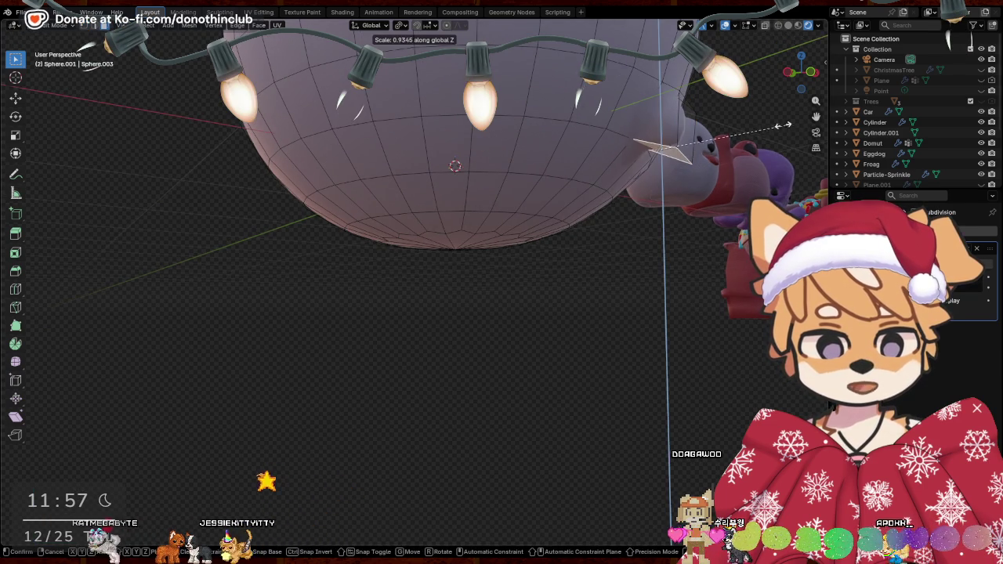
left_click(705, 169)
key("g")
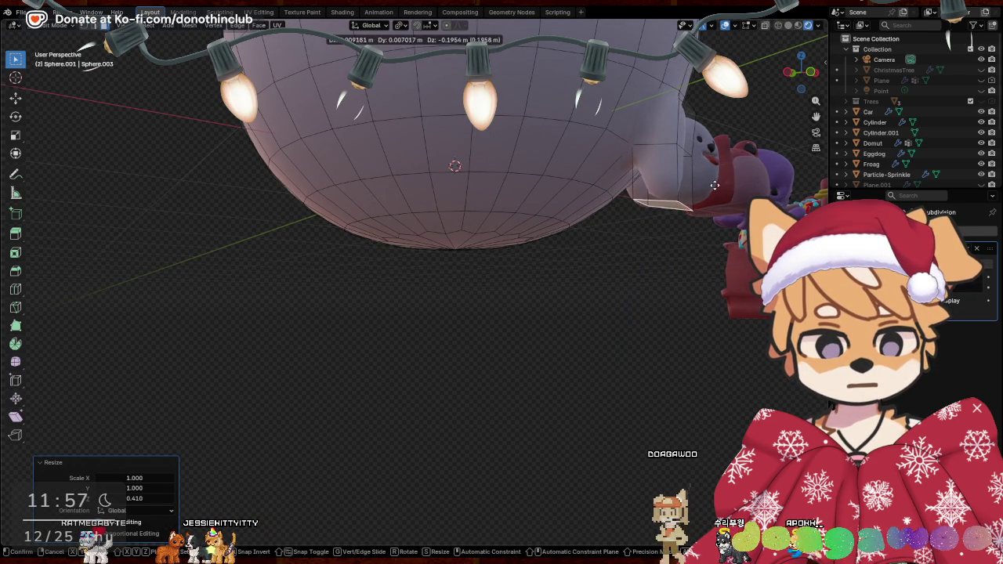
left_click(715, 185)
mouse_move(715, 185)
middle_mouse_down()
mouse_move(719, 232)
mouse_move(683, 318)
mouse_move(452, 314)
mouse_move(586, 324)
mouse_move(605, 311)
middle_mouse_up()
key("g")
key("y")
left_click(720, 231)
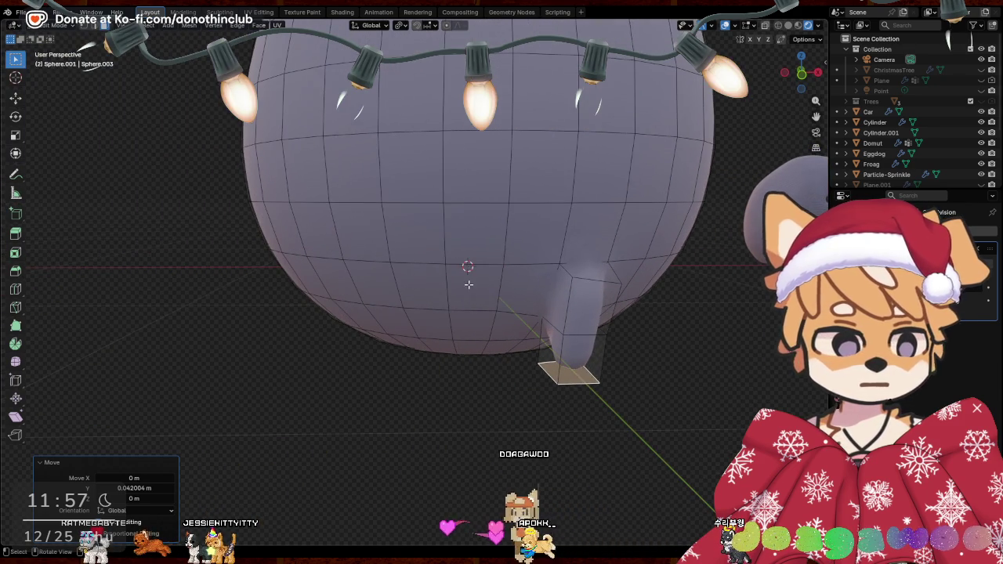
Orbit around the body to check the foot, previewing the smoothed mesh in Object Mode
mouse_move(469, 284)
middle_mouse_down()
mouse_move(505, 285)
mouse_move(423, 282)
mouse_move(478, 275)
mouse_move(329, 227)
mouse_move(376, 246)
mouse_move(337, 225)
mouse_move(394, 238)
middle_mouse_up()
mouse_move(636, 405)
middle_mouse_down()
mouse_move(548, 324)
mouse_move(643, 298)
mouse_move(729, 343)
mouse_move(607, 342)
middle_mouse_up()
key("Tab")
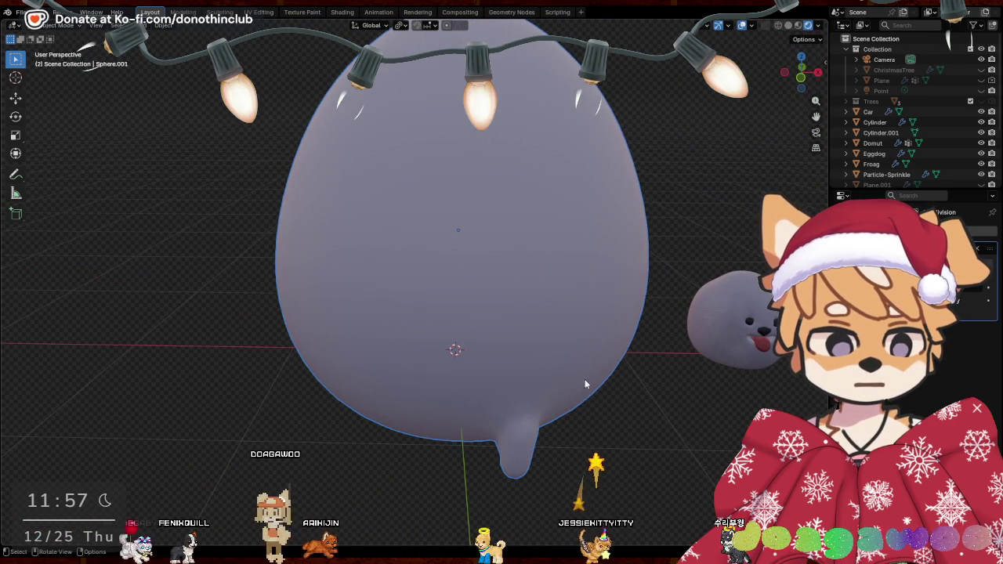
key("Tab")
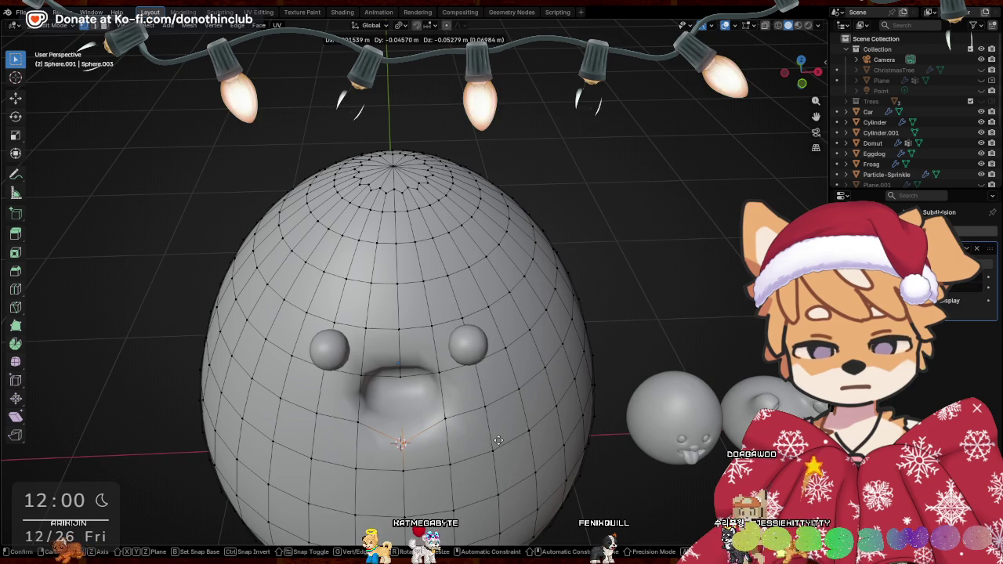
Pull the muzzle vertices about 0.015 m along Y into a V-shaped snout and preview it
left_click(499, 440)
middle_click_drag(498, 440, 661, 316)
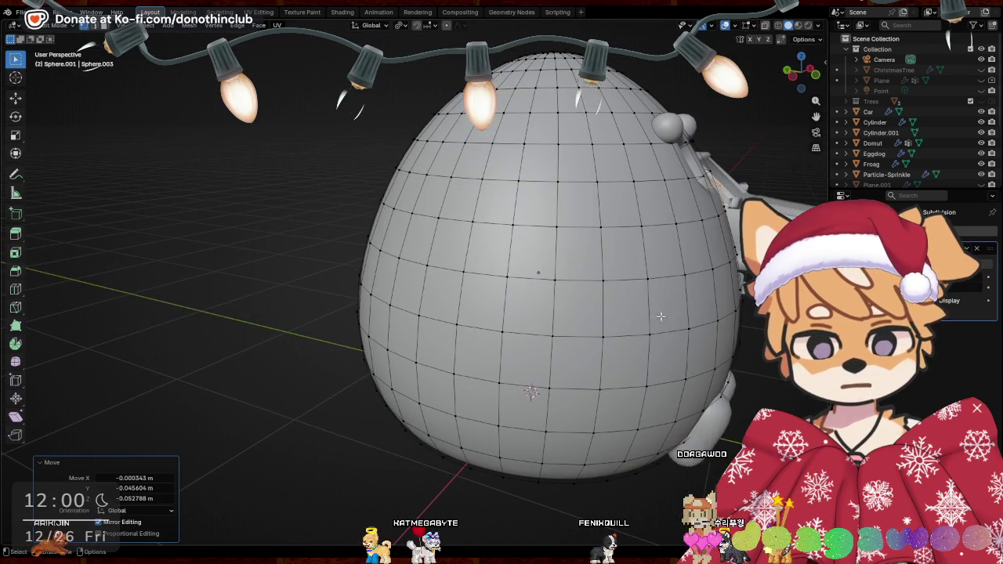
key("g")
key("y")
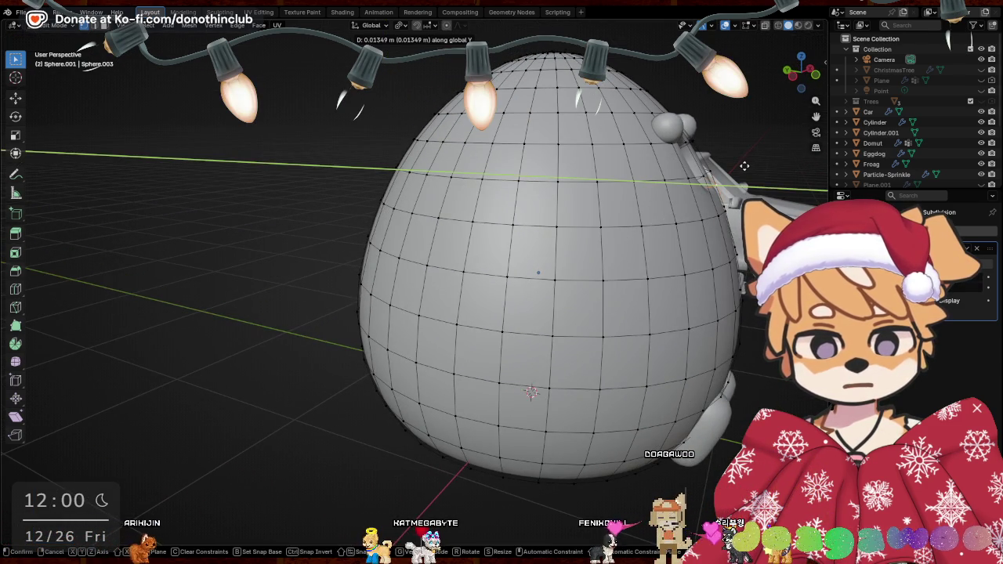
left_click(745, 166)
mouse_move(744, 166)
middle_mouse_down()
mouse_move(652, 260)
mouse_move(380, 180)
middle_mouse_up()
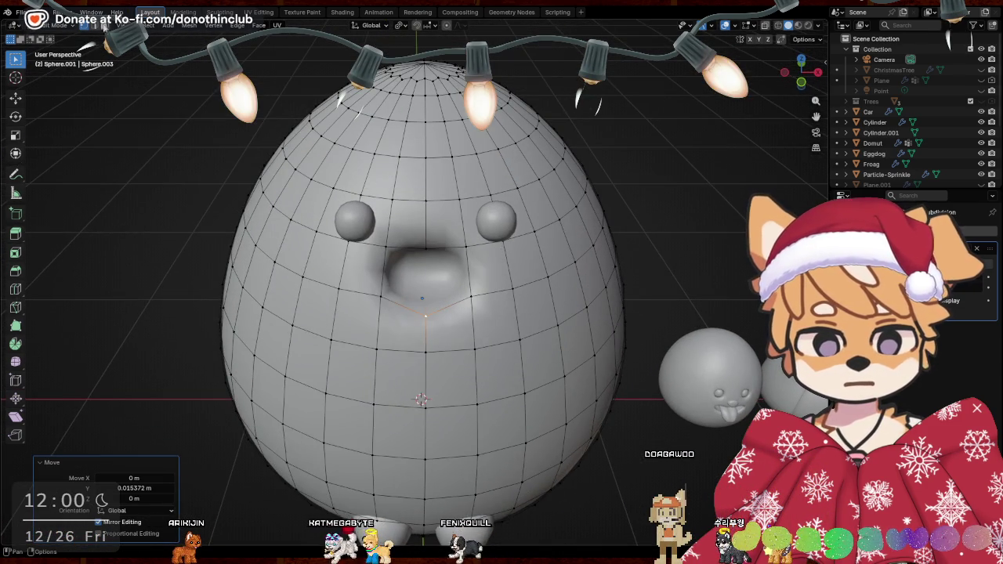
key("Tab")
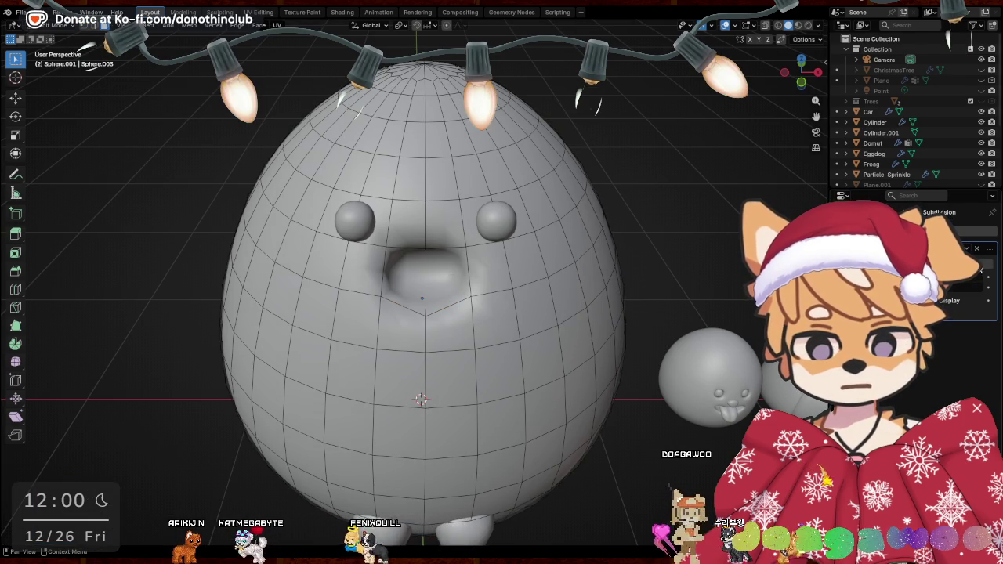
key("Tab")
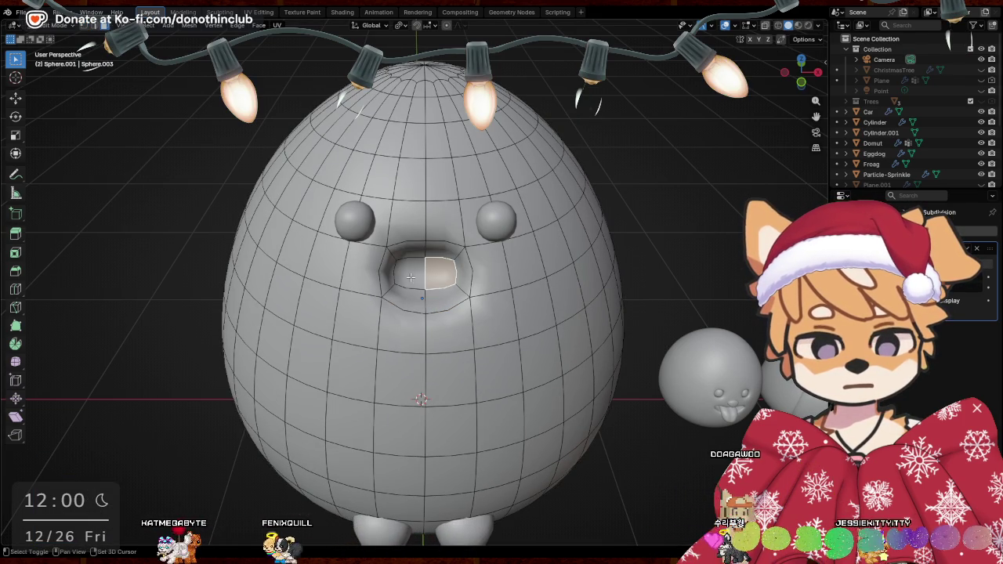
Extrude the mouth face and move it down along Z and inward along Y
mouse_move(410, 277)
middle_mouse_down()
mouse_move(604, 336)
mouse_move(605, 357)
middle_mouse_up()
key("e")
left_click(630, 342)
key("g")
key("z")
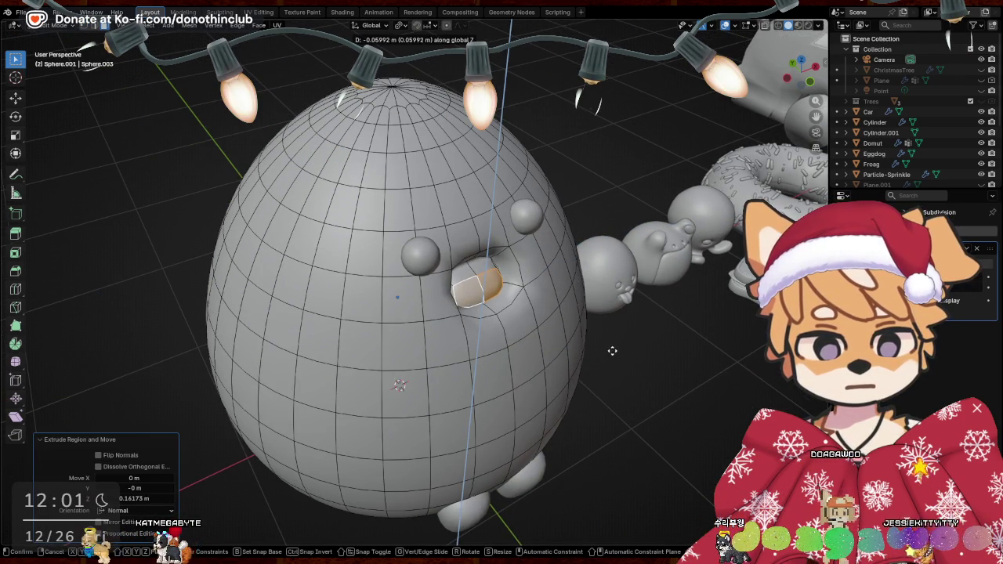
left_click(613, 351)
key("g")
left_click(629, 354)
middle_click_drag(620, 348, 636, 302)
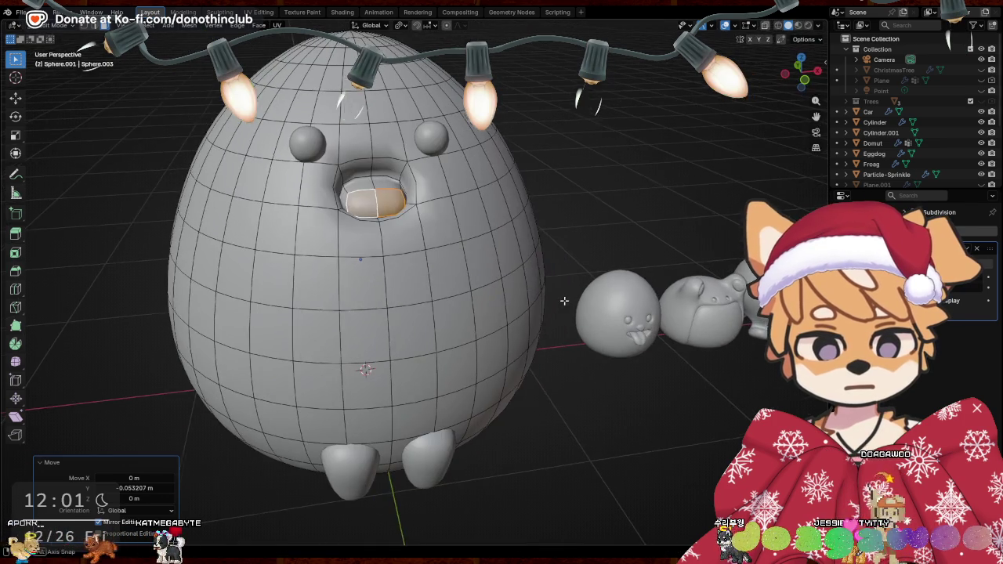
Raise the mouth face slightly along Z and tilt it by -17.2°
key("s")
key("z")
key("g")
key("z")
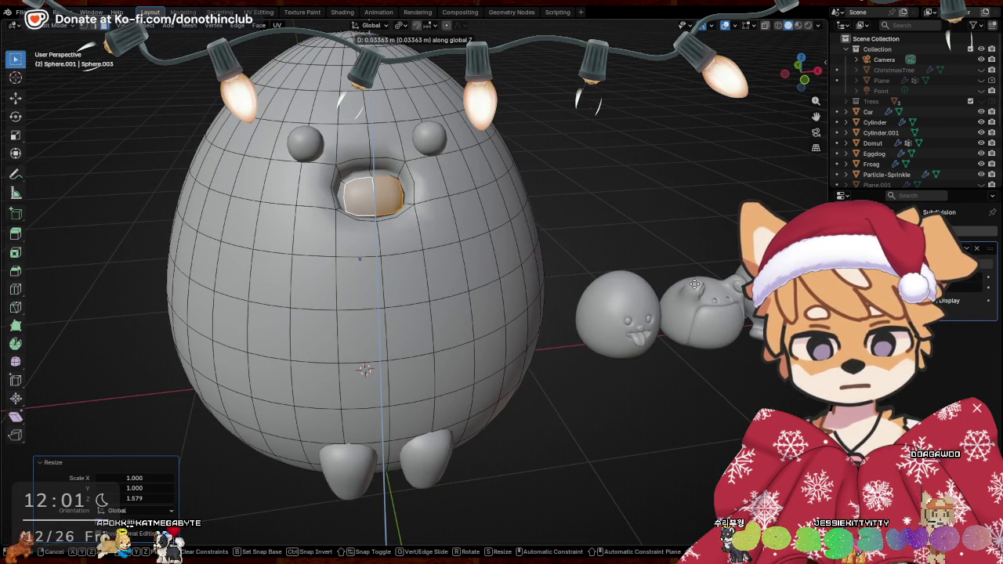
left_click(694, 284)
middle_click_drag(694, 284, 652, 298)
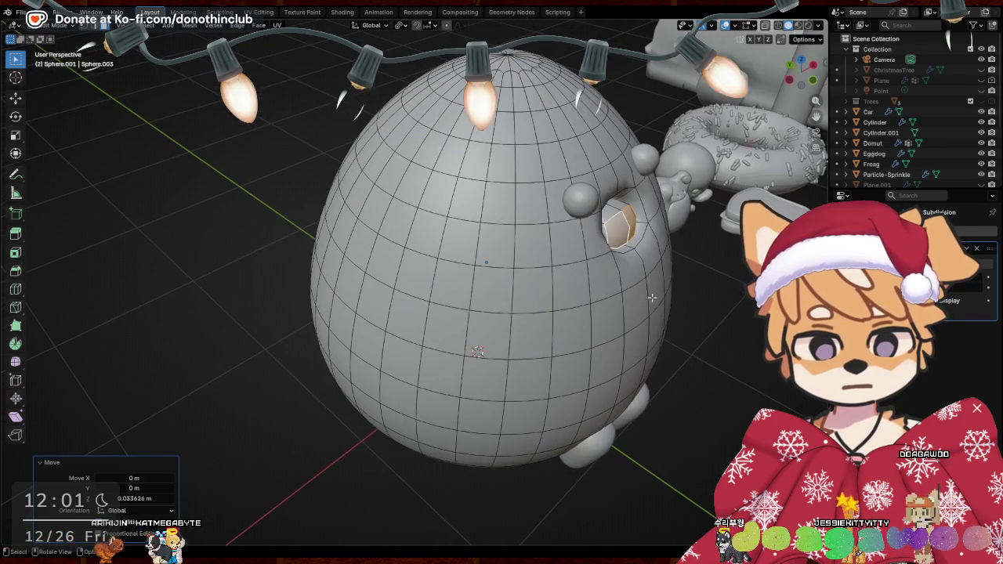
key("r")
left_click(691, 244)
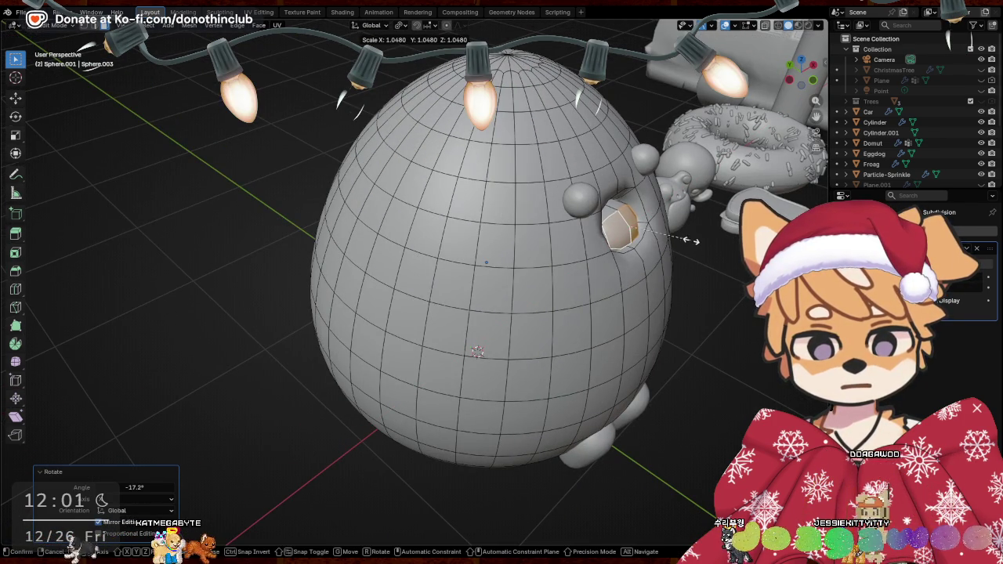
Nudge the mouth slightly along Z and select the mouth hole's boundary edge loop
mouse_move(703, 240)
middle_mouse_down()
mouse_move(613, 314)
mouse_move(557, 305)
middle_mouse_up()
scroll(613, 313, "up", 3)
key("g")
left_click(617, 312)
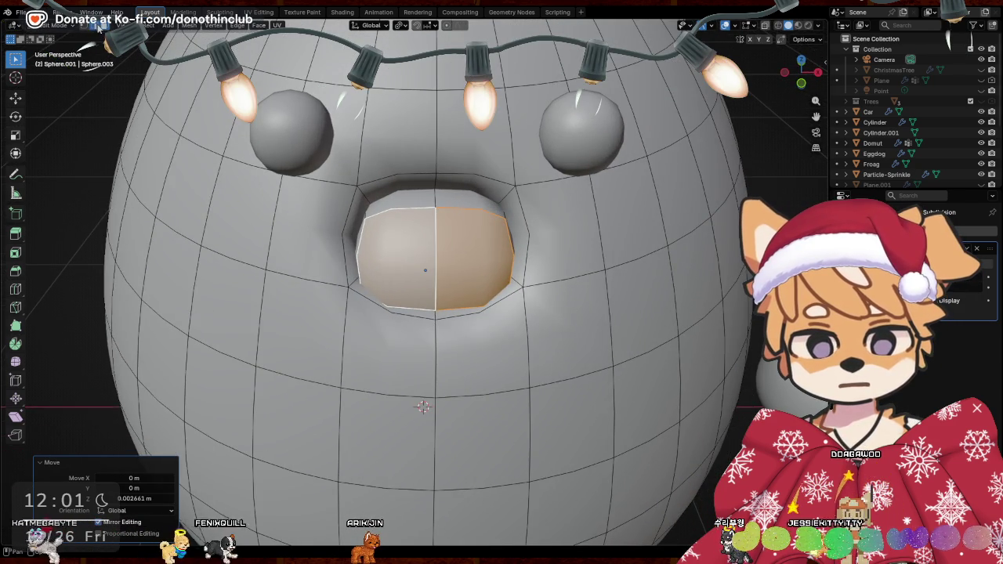
left_click(414, 208, "alt")
left_click(481, 210, "shift")
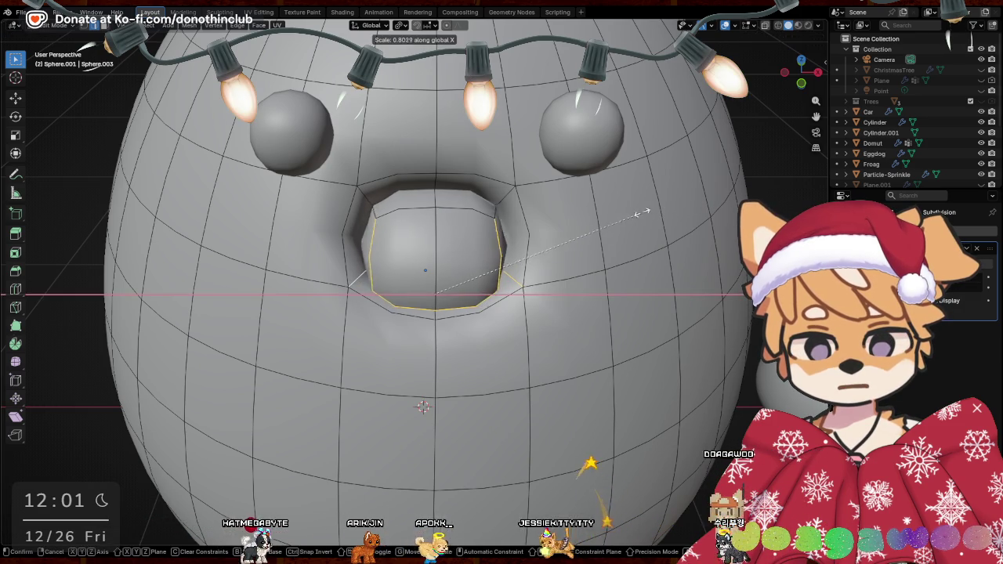
Narrow the mouth edge loop along X after adjusting the transform pivot point
left_click(359, 245, "shift")
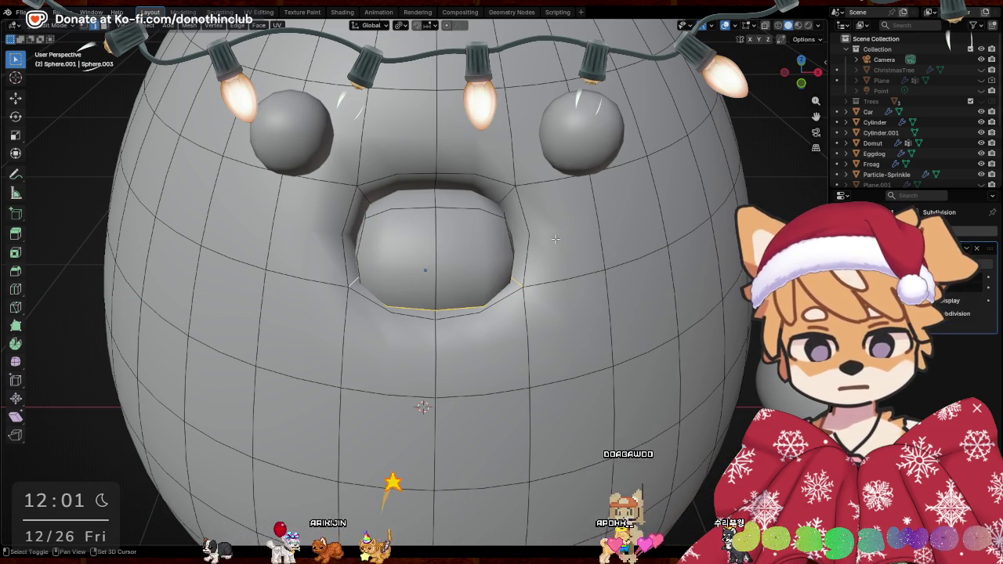
key("s")
key("x")
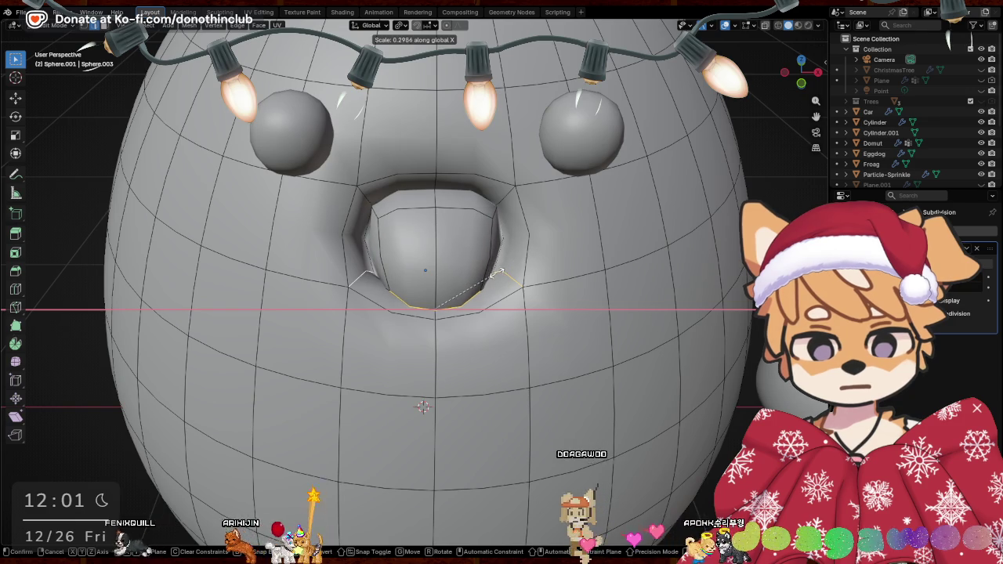
left_click(497, 275)
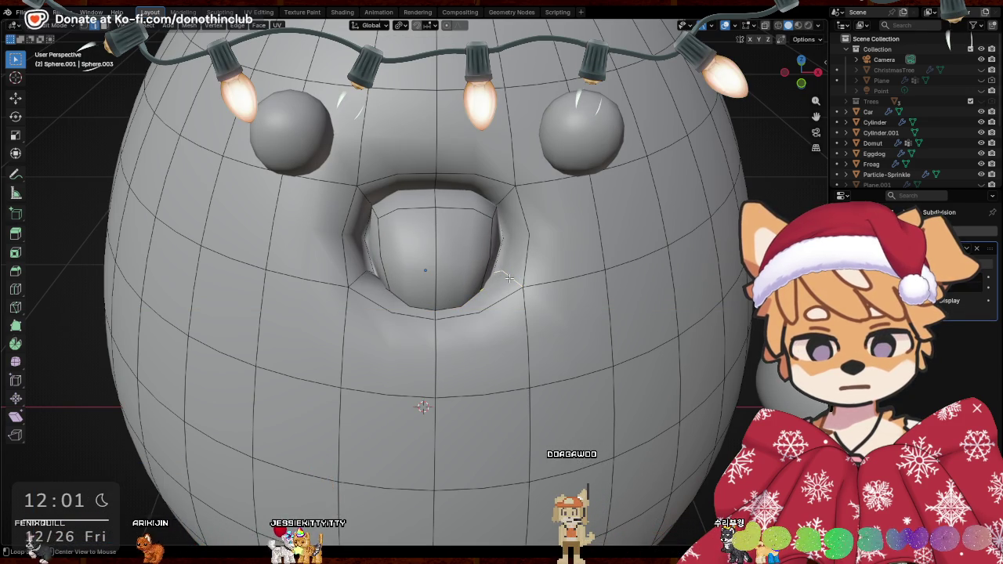
left_click(358, 276, "shift")
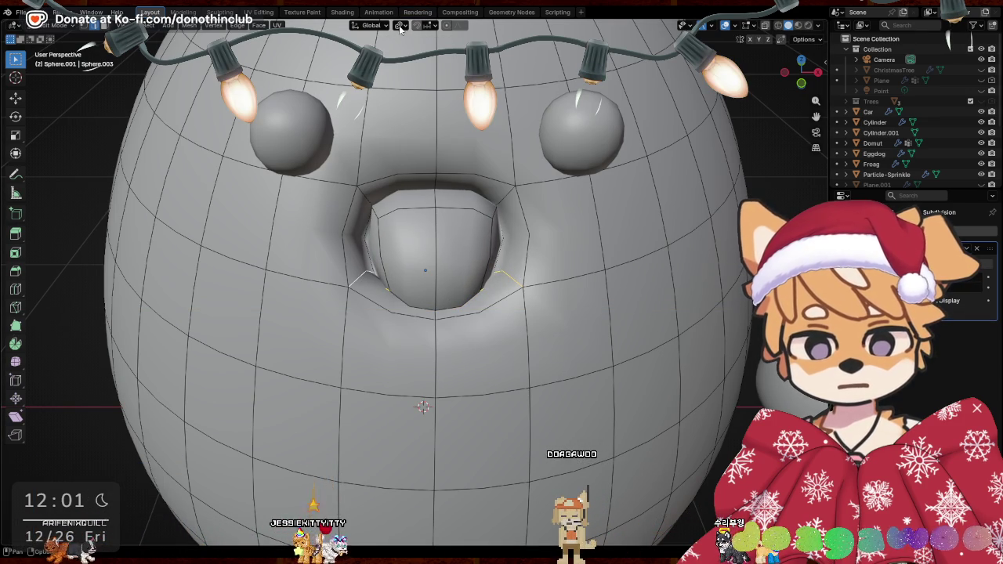
key("Escape")
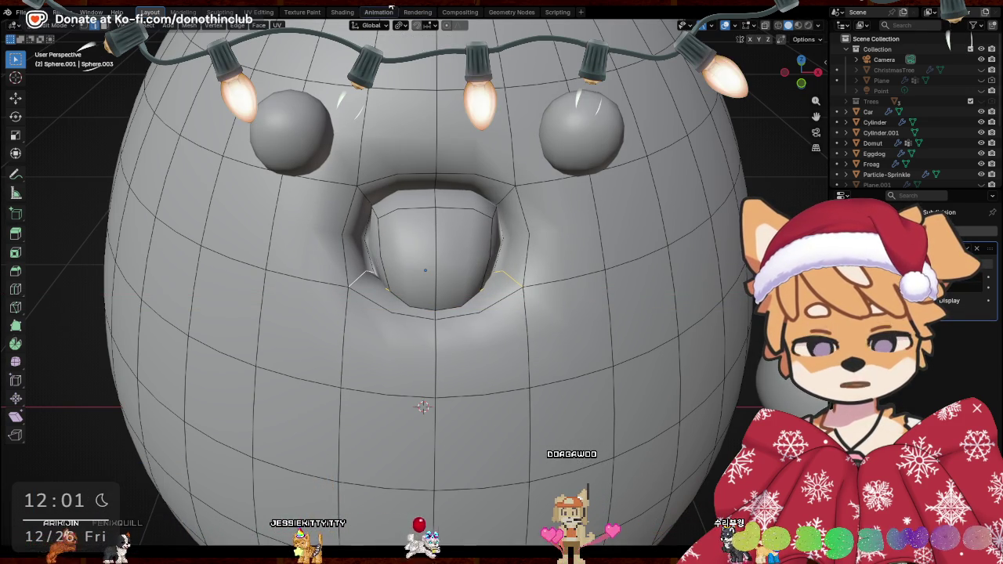
left_click(400, 25)
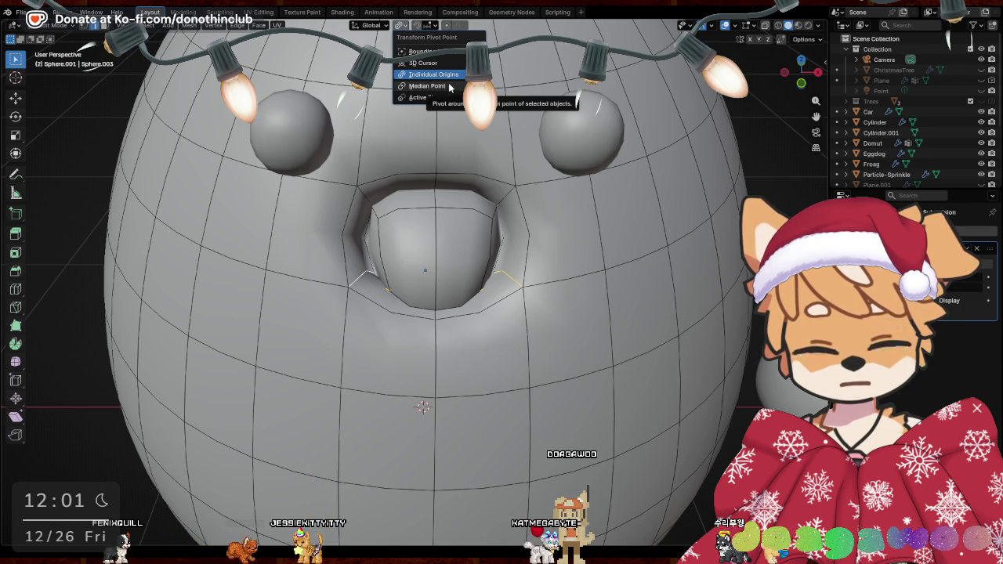
key("x")
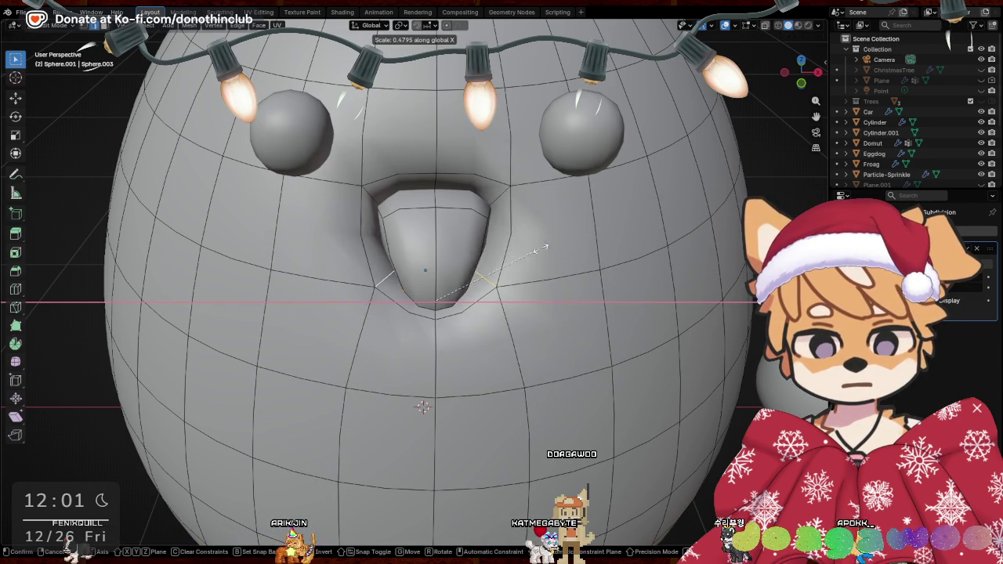
left_click(522, 286)
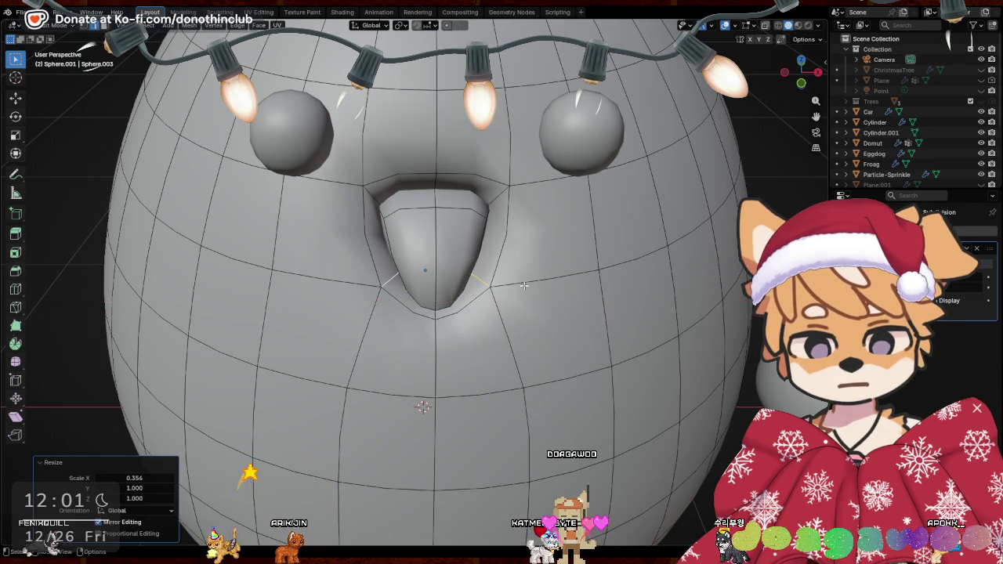
Widen the mouth loop along X to 1.451
mouse_move(522, 286)
middle_mouse_down()
mouse_move(629, 263)
mouse_move(492, 262)
middle_mouse_up()
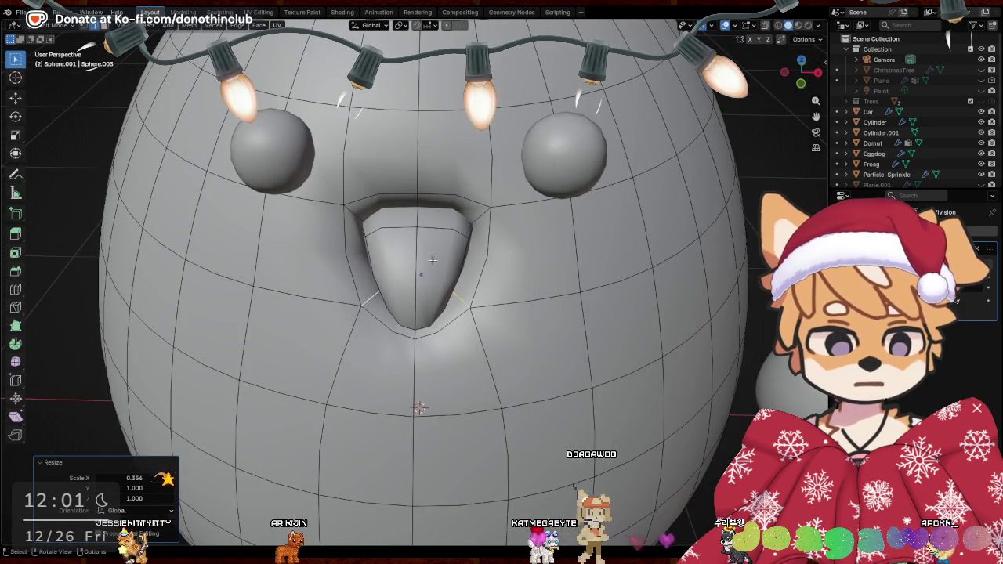
key("s")
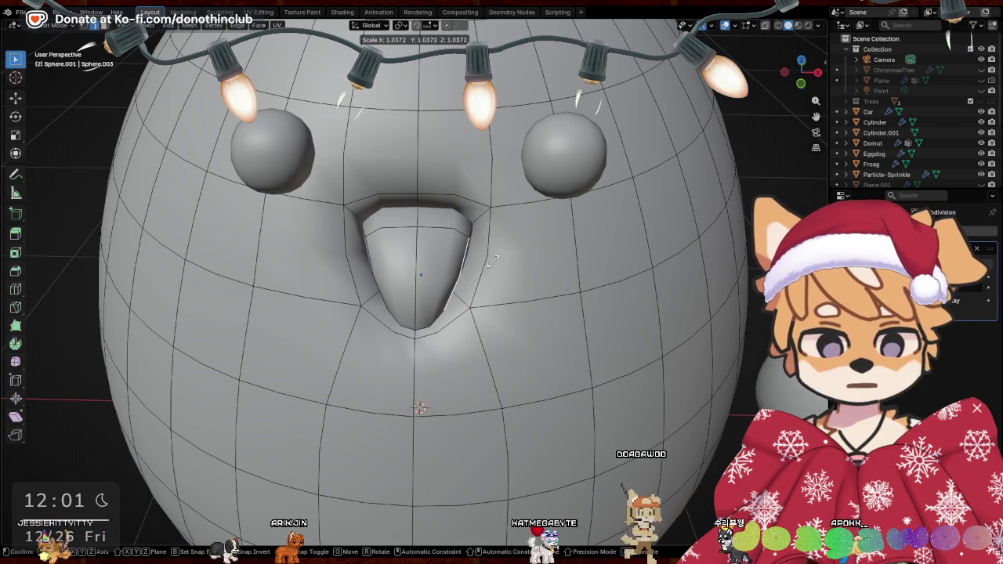
left_click(492, 262)
key("s")
key("x")
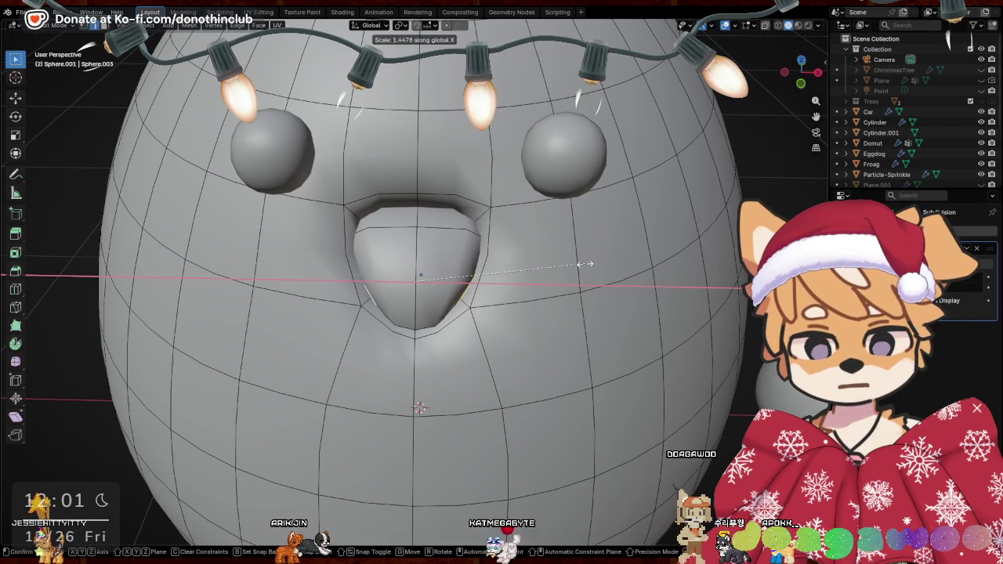
left_click(561, 270)
Lower the mouth loop along Z and push it back along Y
middle_click_drag(560, 271, 545, 174)
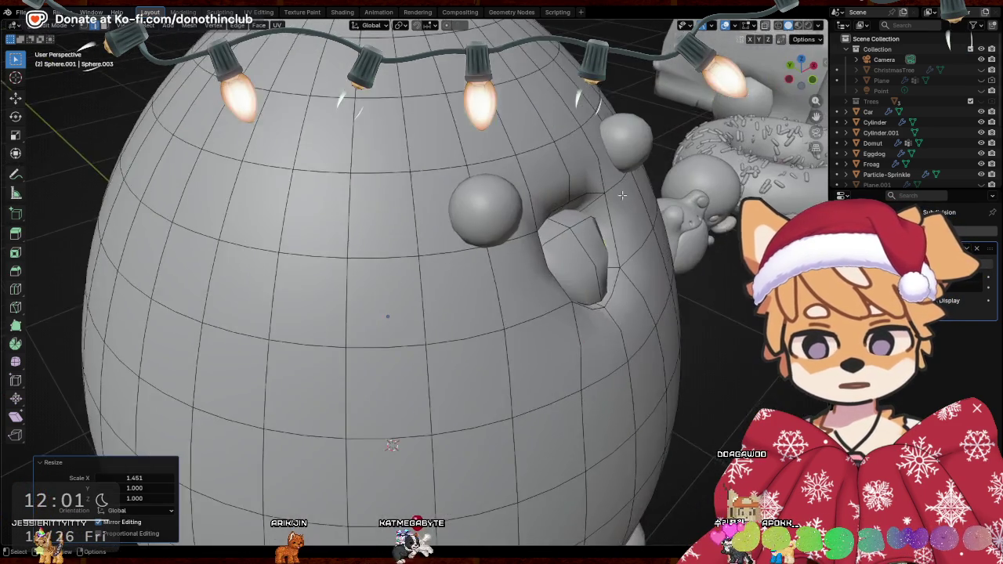
key("g")
key("z")
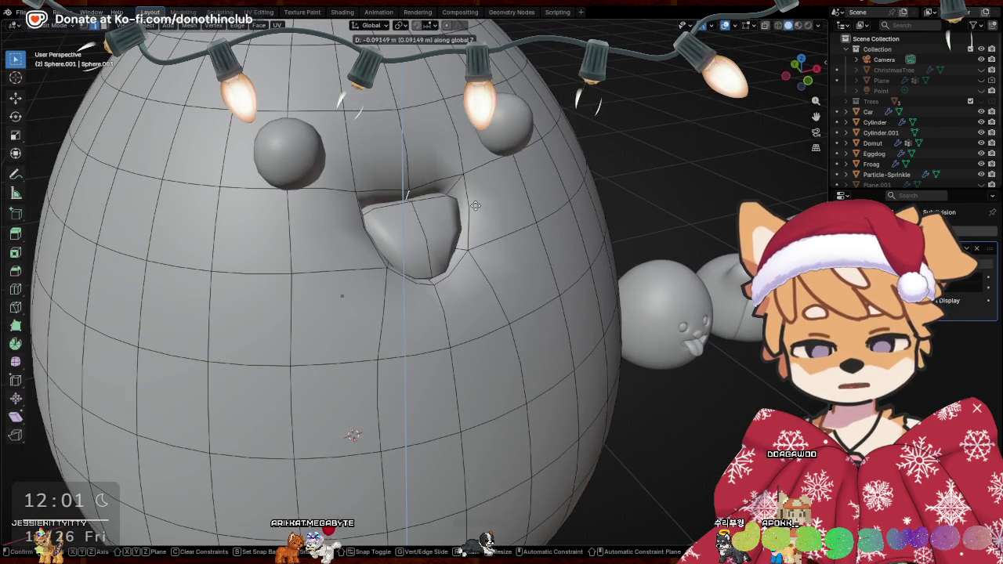
left_click(470, 188)
key("g")
key("y")
left_click(506, 215)
mouse_move(506, 216)
middle_mouse_down()
mouse_move(550, 205)
mouse_move(330, 229)
middle_mouse_up()
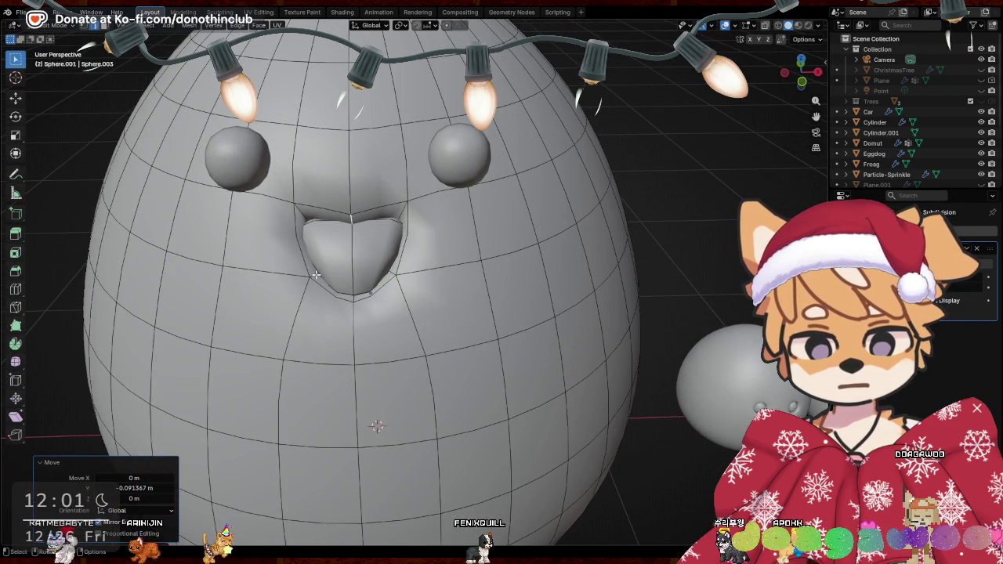
Try a vertical edge loop through the face, cancel it, and reposition the muzzle vertices
left_click(316, 274)
left_click(314, 372)
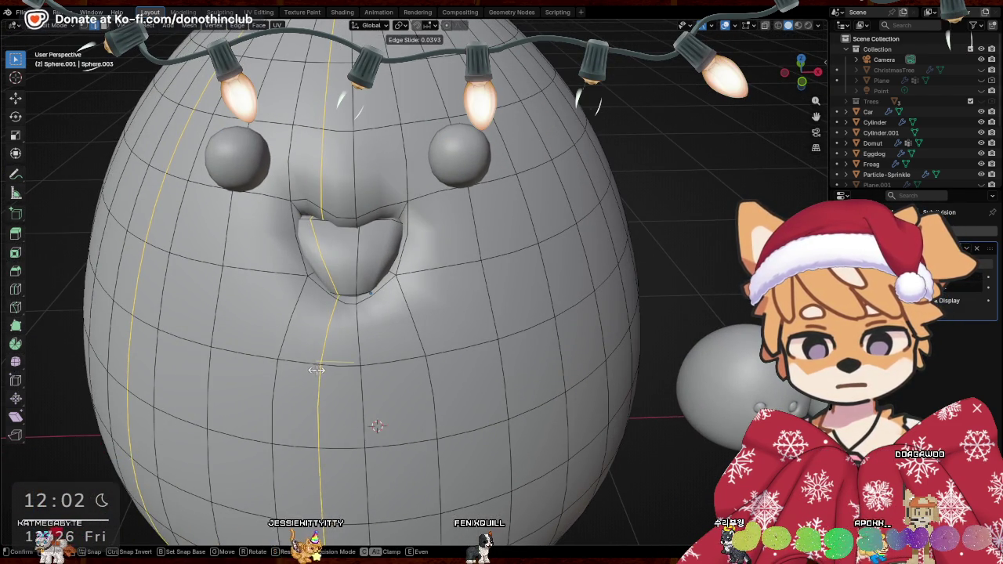
right_click(316, 370)
middle_click_drag(337, 353, 455, 327)
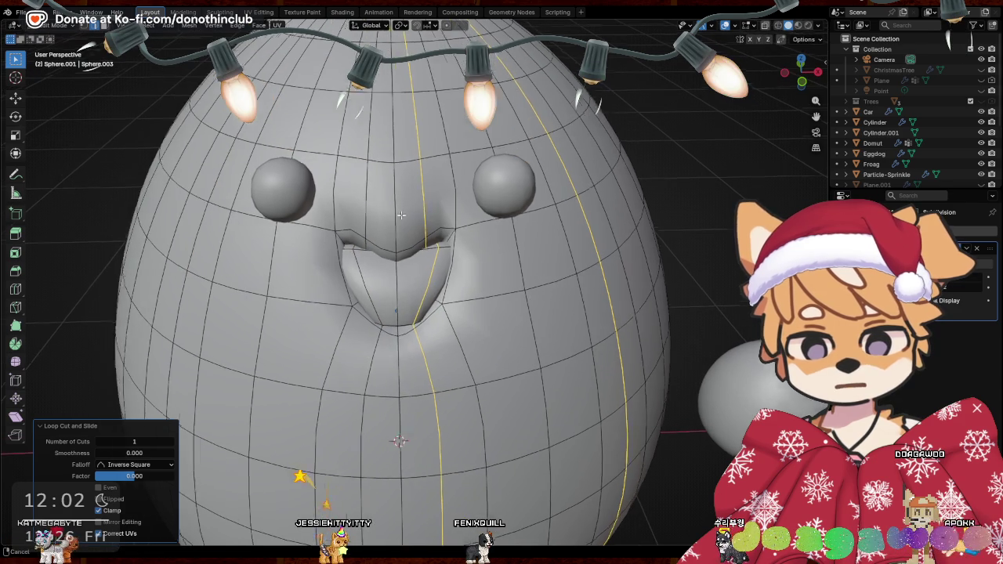
right_click(455, 328)
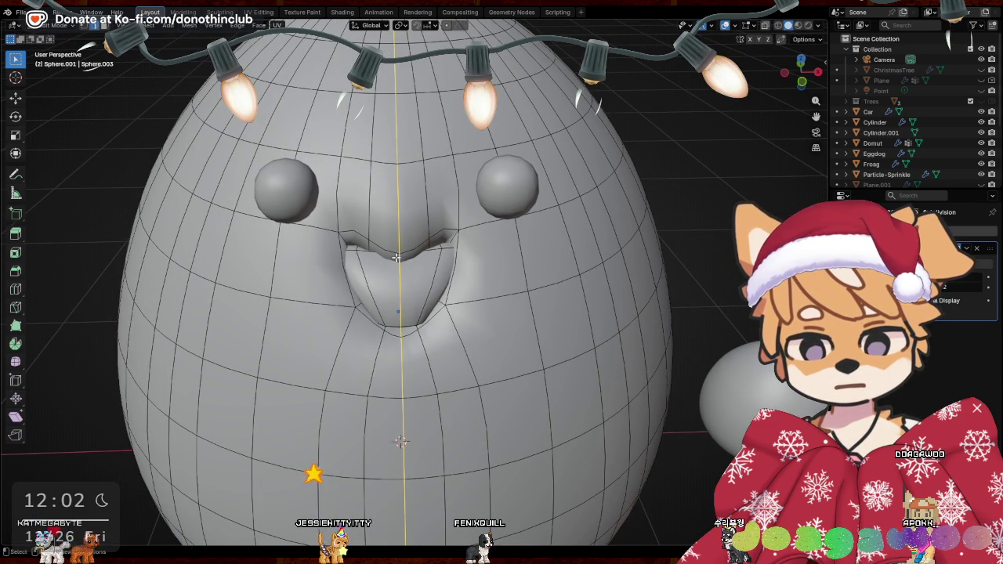
left_click(446, 274)
Shape a pointed upper lip by moving mouth vertices, lowering them on Z and scaling along Y
middle_click_drag(430, 232, 430, 258)
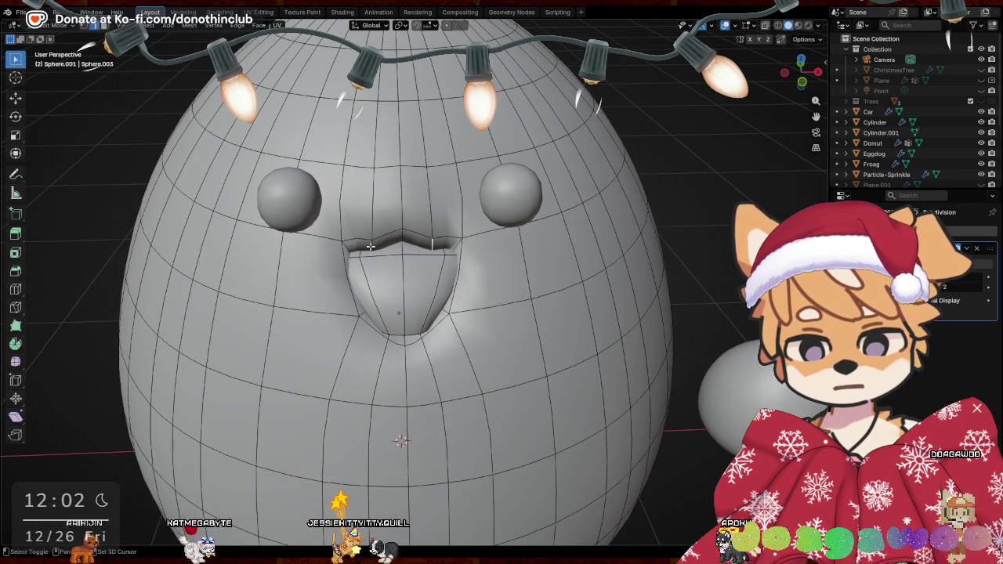
middle_click_drag(370, 246, 380, 282)
key("g")
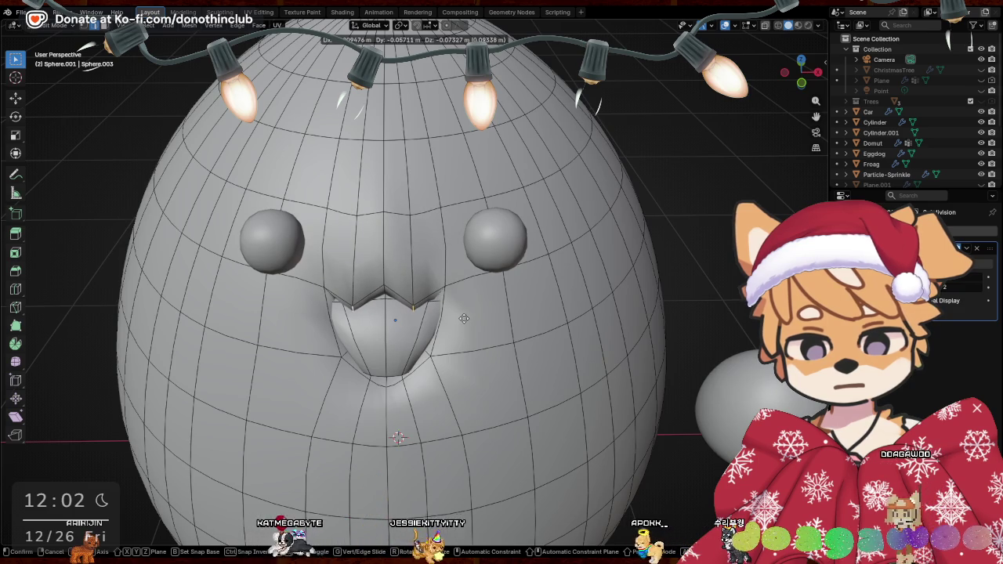
left_click(464, 319)
mouse_move(464, 319)
middle_mouse_down()
mouse_move(520, 269)
mouse_move(599, 323)
middle_mouse_up()
key("g")
key("z")
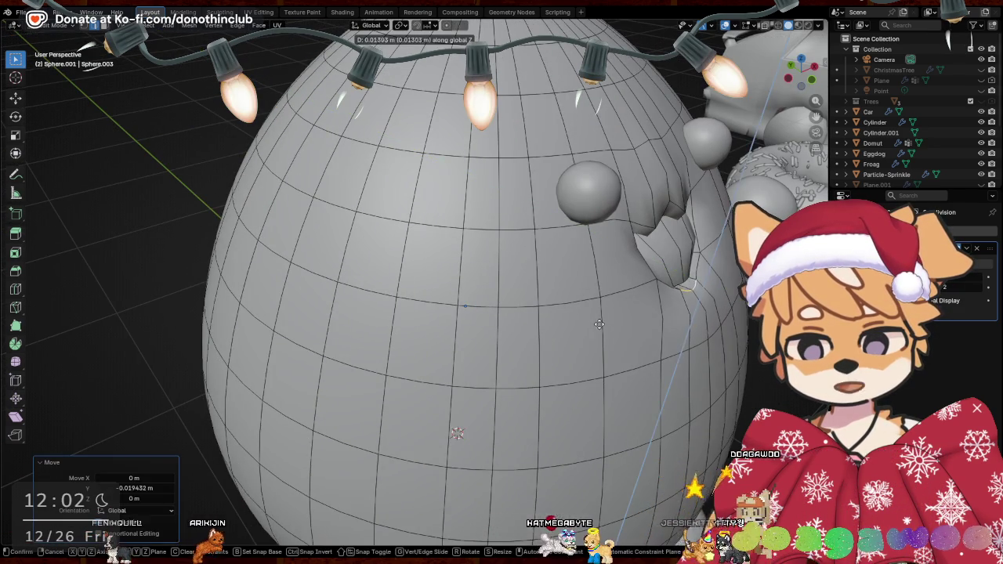
left_click(599, 317)
key("s")
key("y")
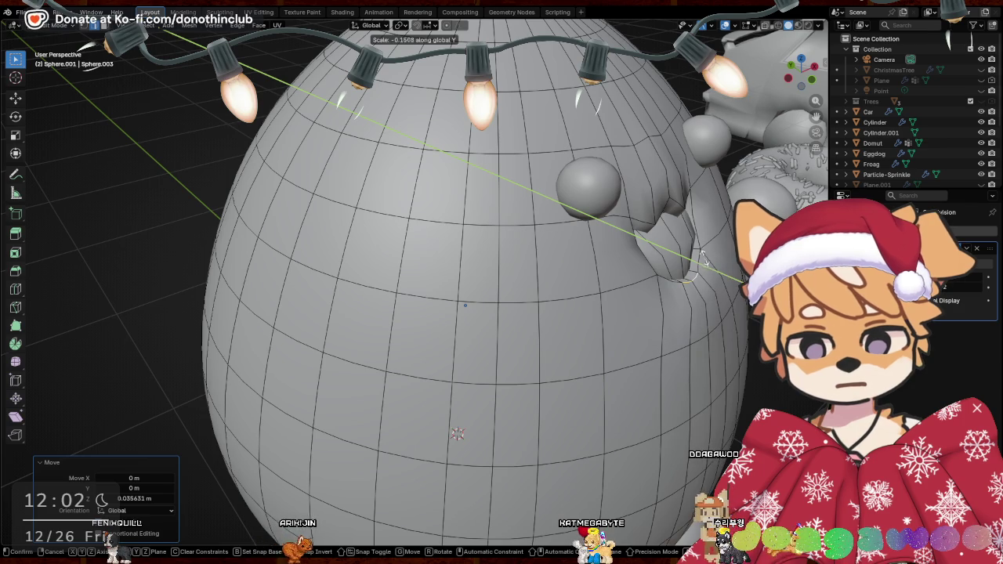
left_click(706, 259)
middle_click_drag(706, 258, 784, 267)
Add a single-cut edge loop around the head at eye level and preview the smoothed shape
key("Tab")
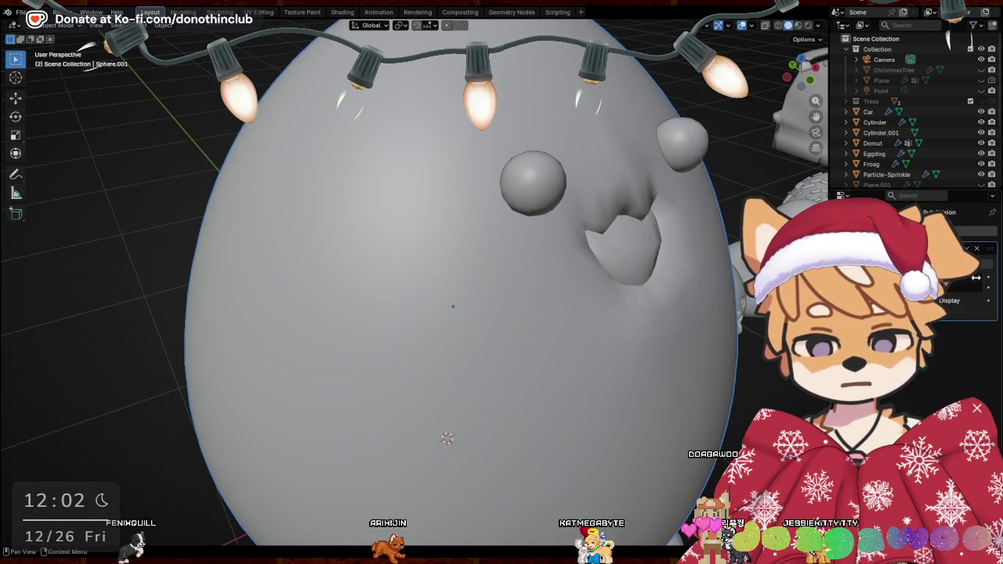
mouse_move(784, 337)
middle_mouse_down()
mouse_move(662, 345)
mouse_move(414, 290)
mouse_move(386, 239)
middle_mouse_up()
key("Tab")
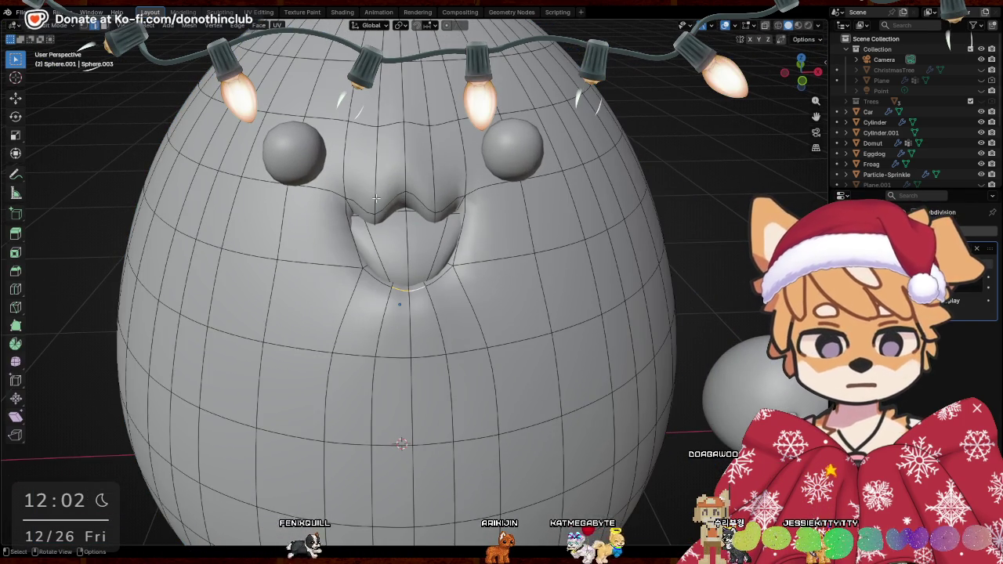
left_click(376, 199)
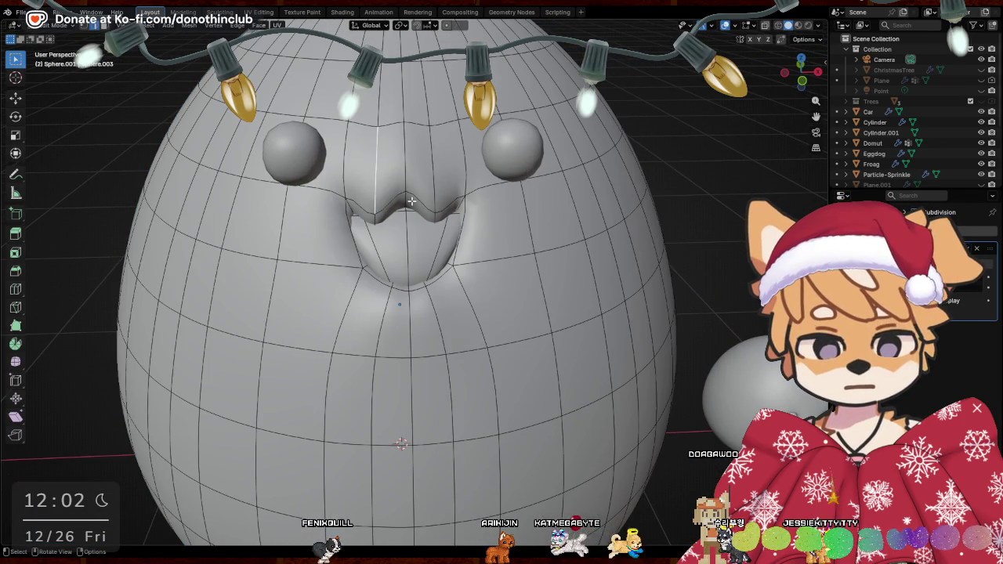
left_click(290, 143)
mouse_move(291, 142)
middle_mouse_down()
mouse_move(538, 205)
mouse_move(533, 216)
middle_mouse_up()
key("Tab")
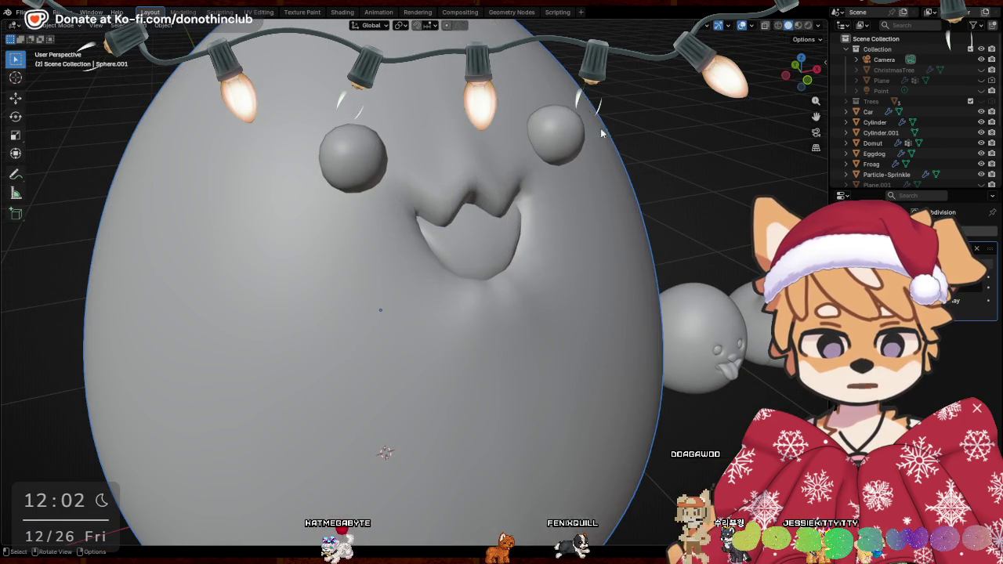
middle_click_drag(699, 150, 465, 153)
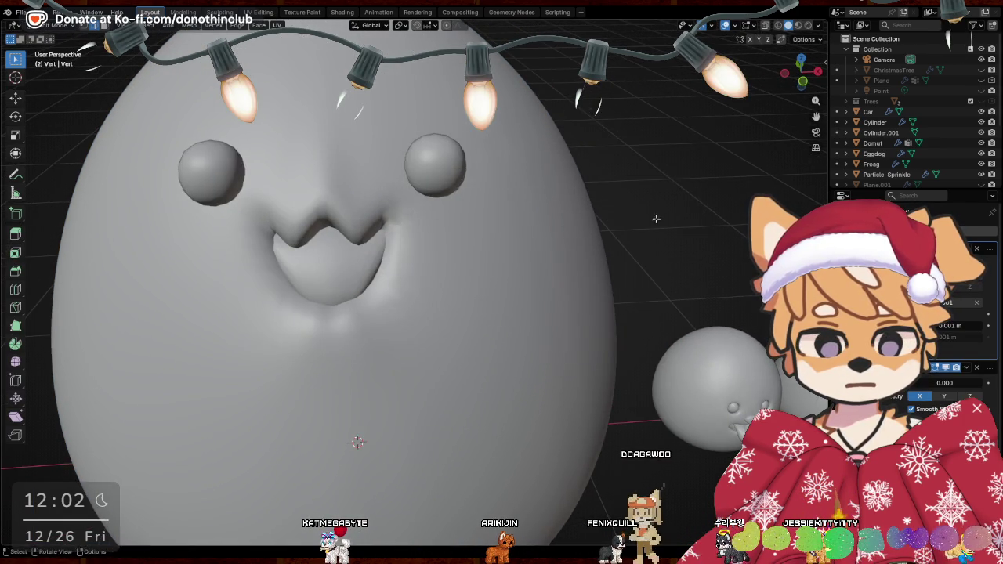
Turn the face toward the camera and enable X-ray to see through the body
mouse_move(656, 219)
middle_mouse_down()
mouse_move(565, 188)
mouse_move(522, 285)
middle_mouse_up()
key("Tab")
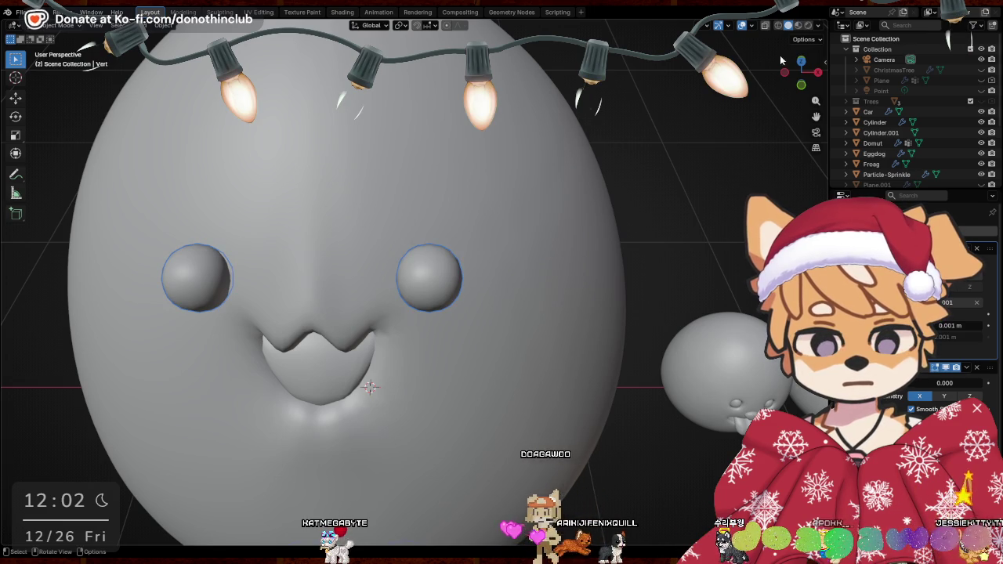
left_click(766, 25)
middle_click_drag(181, 74, 180, 75, "shift")
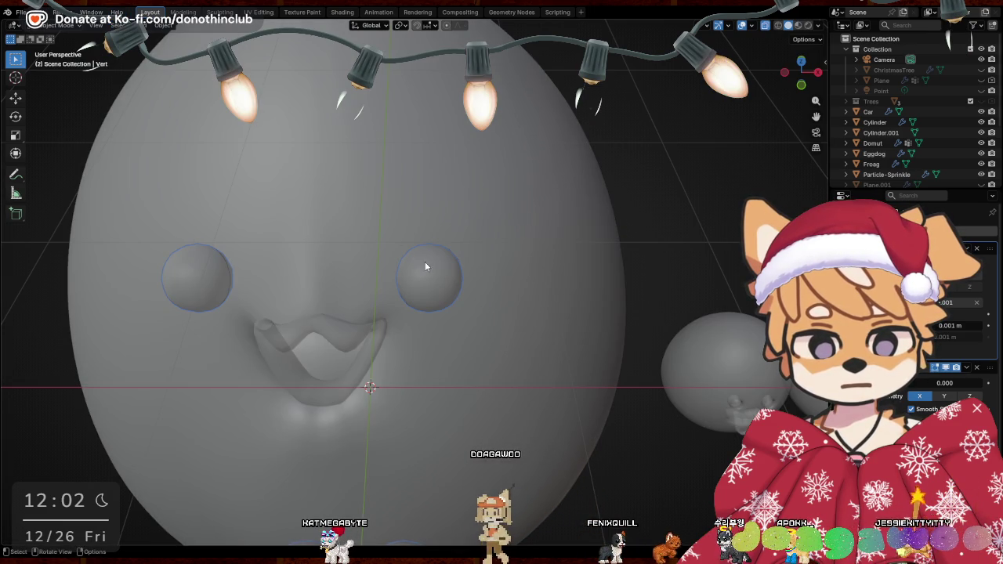
key("Tab")
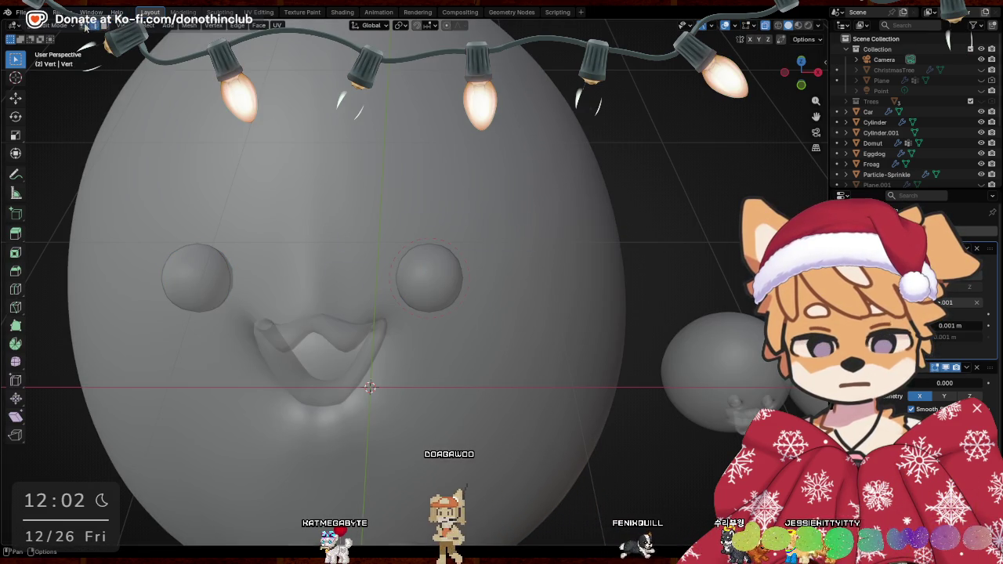
middle_click_drag(180, 75, 390, 255, "shift")
middle_click_drag(525, 385, 501, 332)
key("Tab")
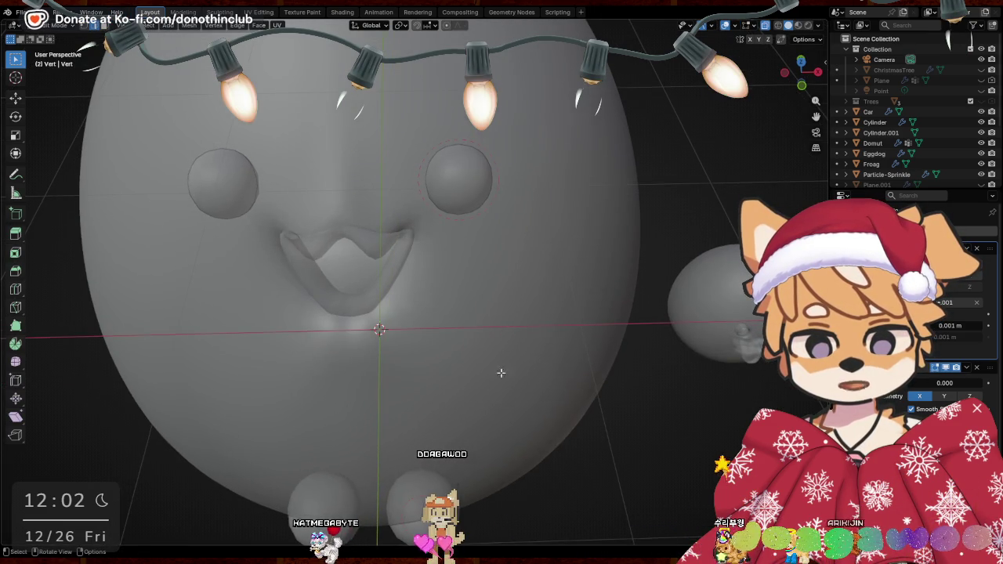
Select the eyes object and enter Edit Mode on it
left_click(751, 65)
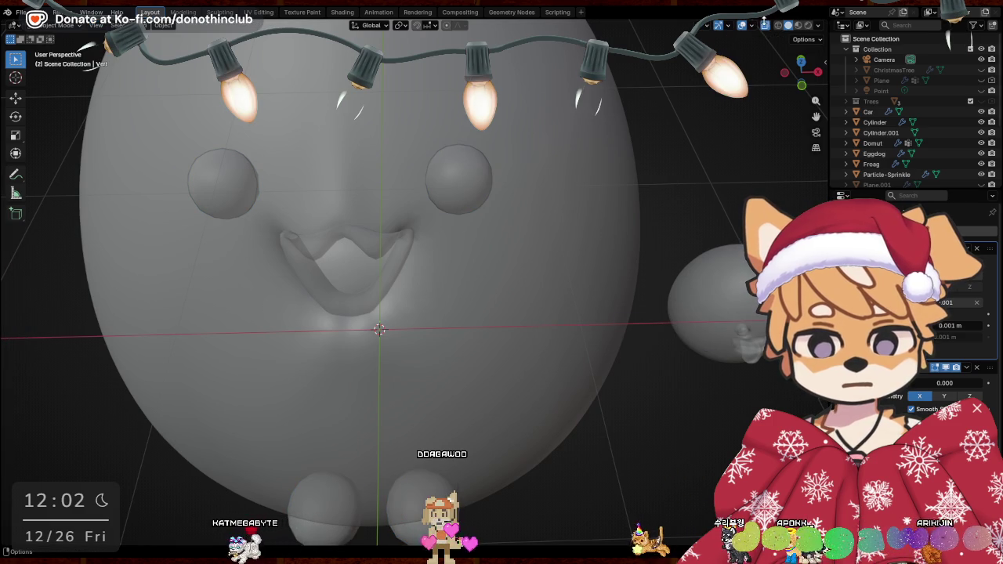
left_click(743, 26)
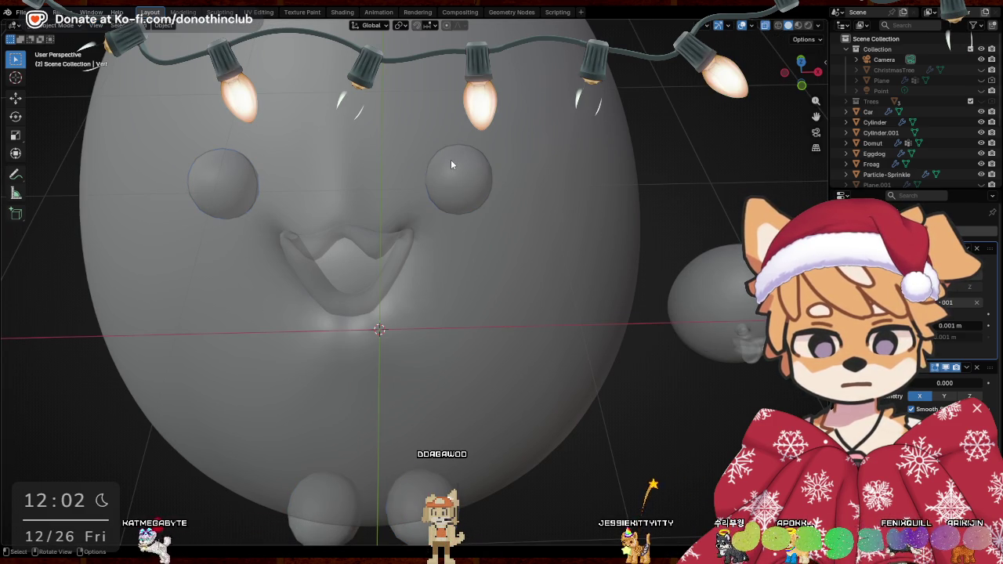
key("ctrl+Tab")
left_click(552, 163)
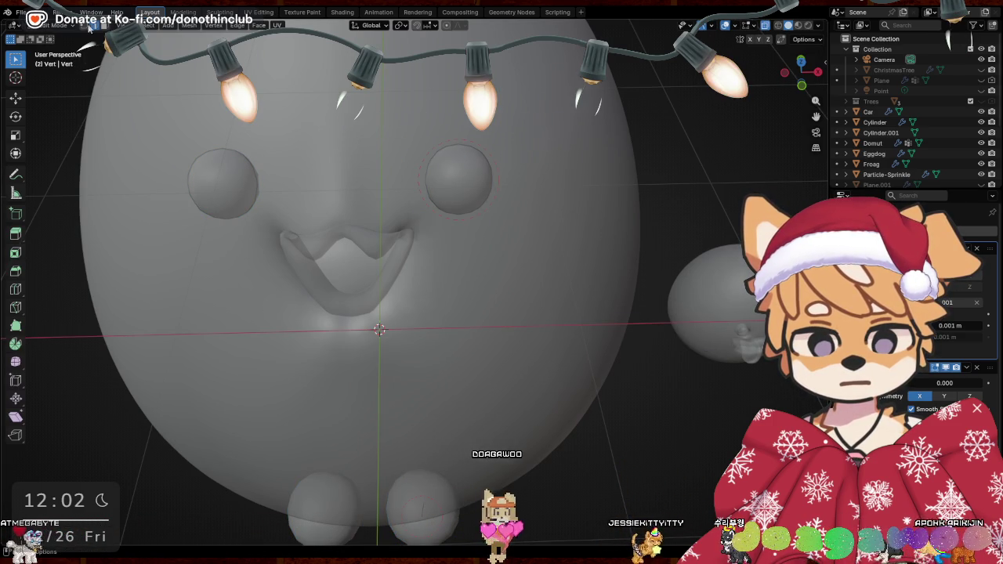
middle_click_drag(533, 232, 536, 226)
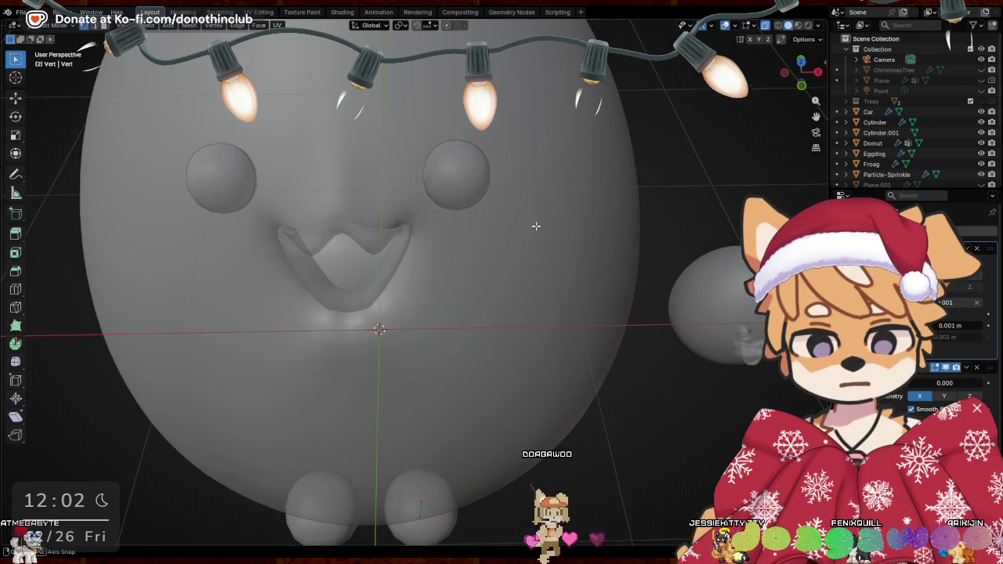
Move the eye vertices about 0.036 m along X and 0.035 m downward
key("g")
key("x")
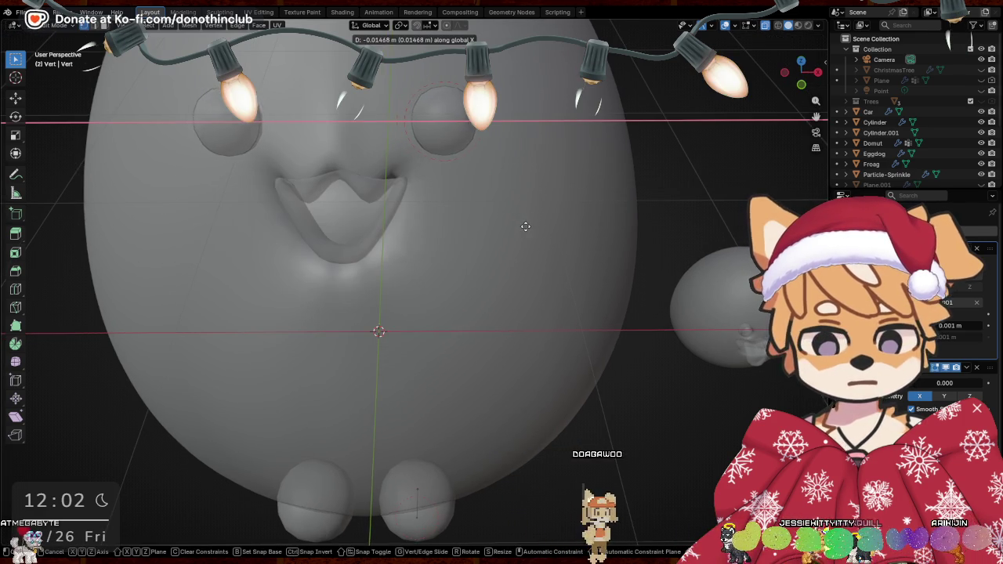
left_click(526, 226)
mouse_move(526, 227)
middle_mouse_down()
mouse_move(547, 227)
mouse_move(506, 200)
middle_mouse_up()
key("g")
left_click(554, 234)
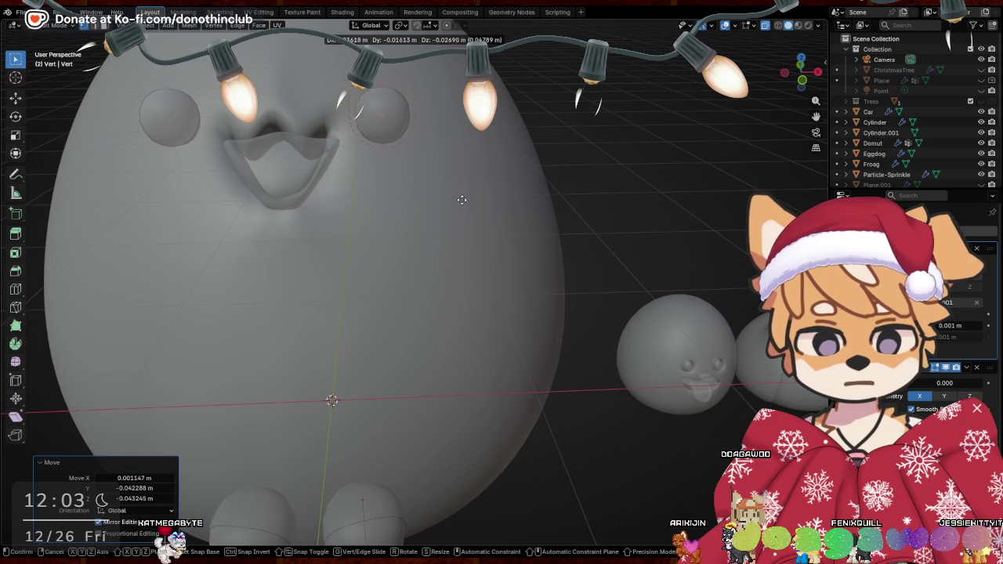
left_click(460, 205)
middle_click_drag(460, 207, 511, 214)
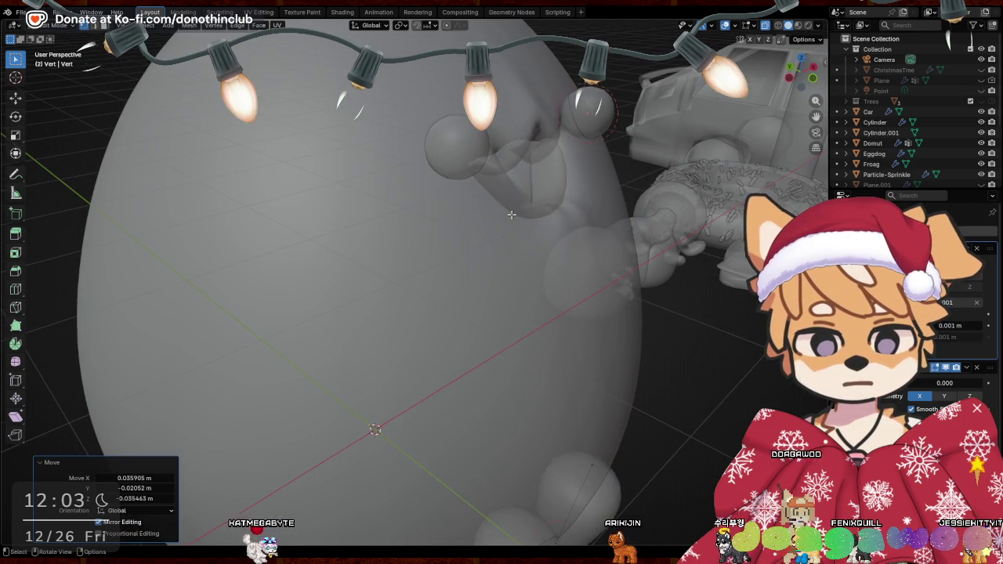
Enter Edit Mode on the body with X-ray off and widen the selected mouth vertices
key("Tab")
left_click(491, 264)
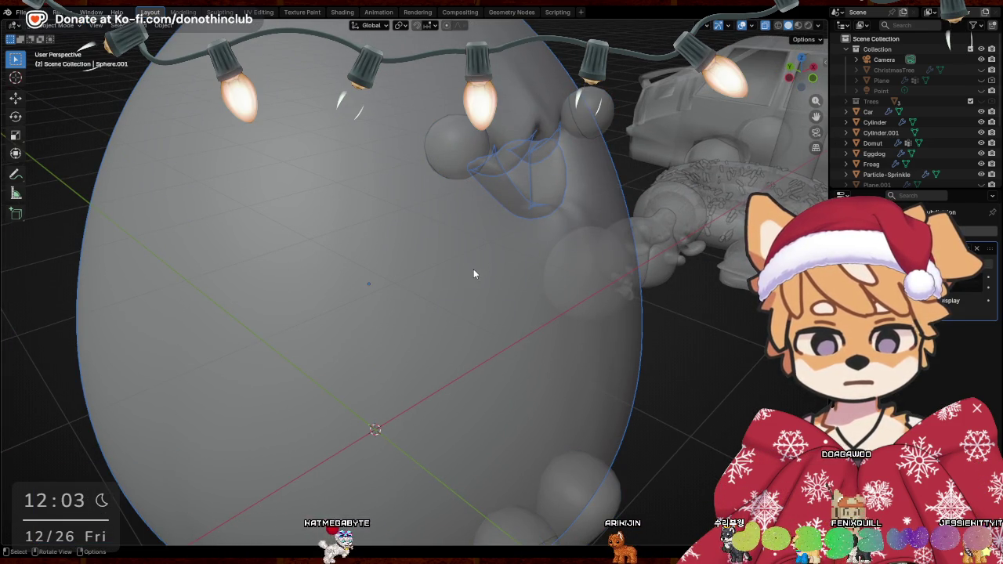
key("Tab")
middle_click_drag(473, 274, 624, 227)
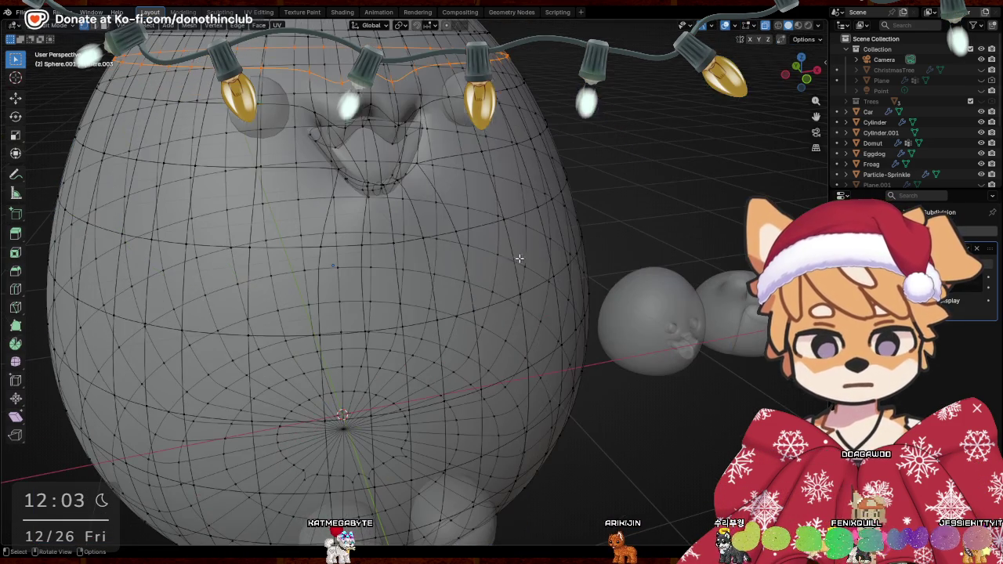
left_click(762, 26)
middle_click_drag(459, 195, 425, 179)
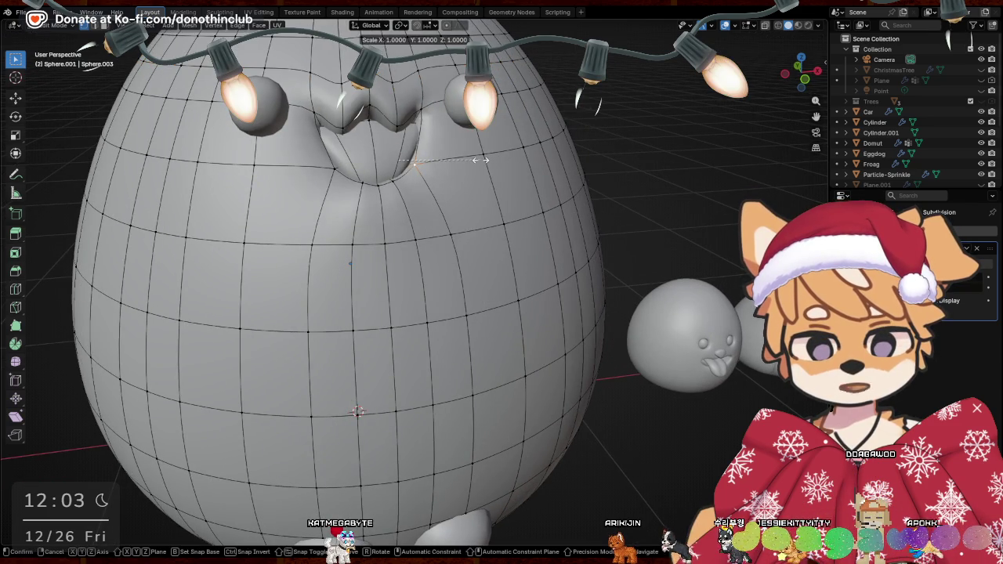
key("Escape")
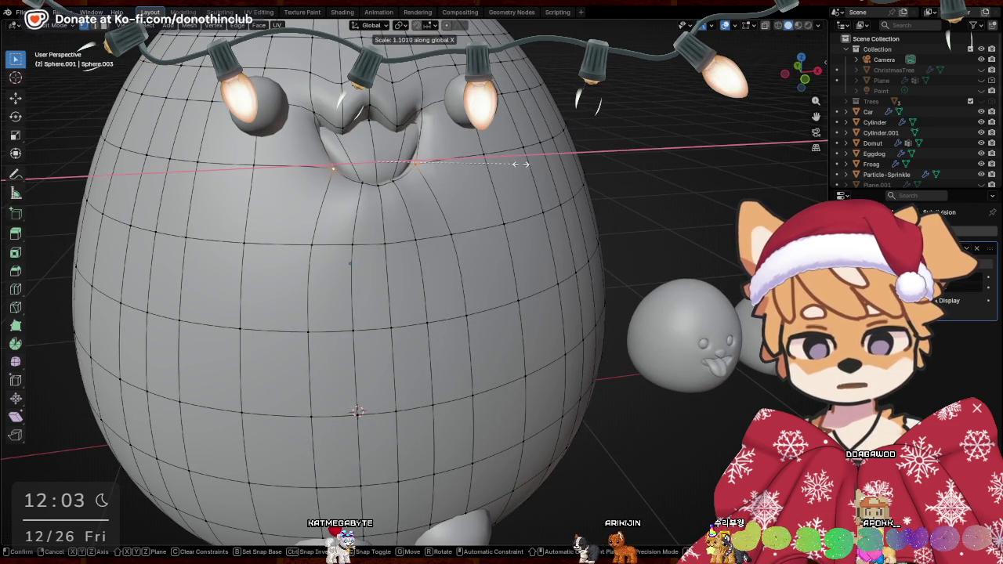
left_click(624, 143)
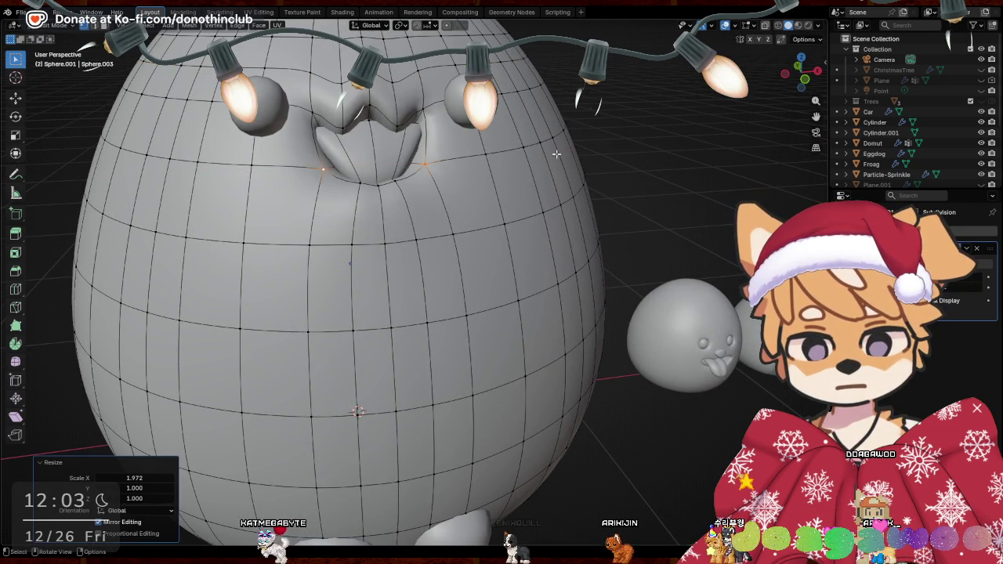
Scale the two vertices beside the mouth apart to spread the mouth corners
middle_click_drag(376, 267, 381, 249)
left_click(396, 232)
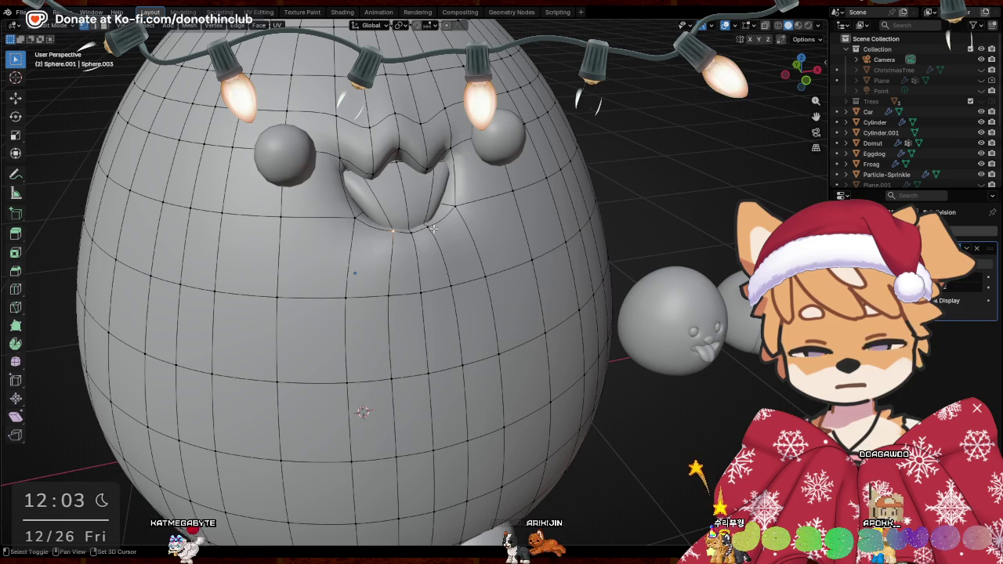
left_click(428, 228, "shift")
key("s")
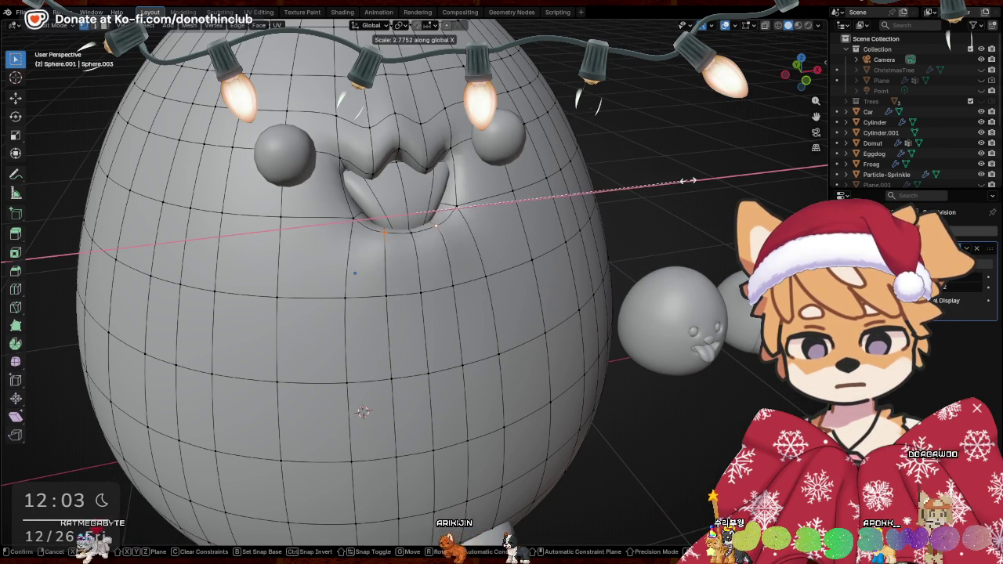
left_click(687, 180)
Box-select vertices on the body's side and nudge them -0.007944 m along Y
middle_click_drag(688, 180, 193, 226)
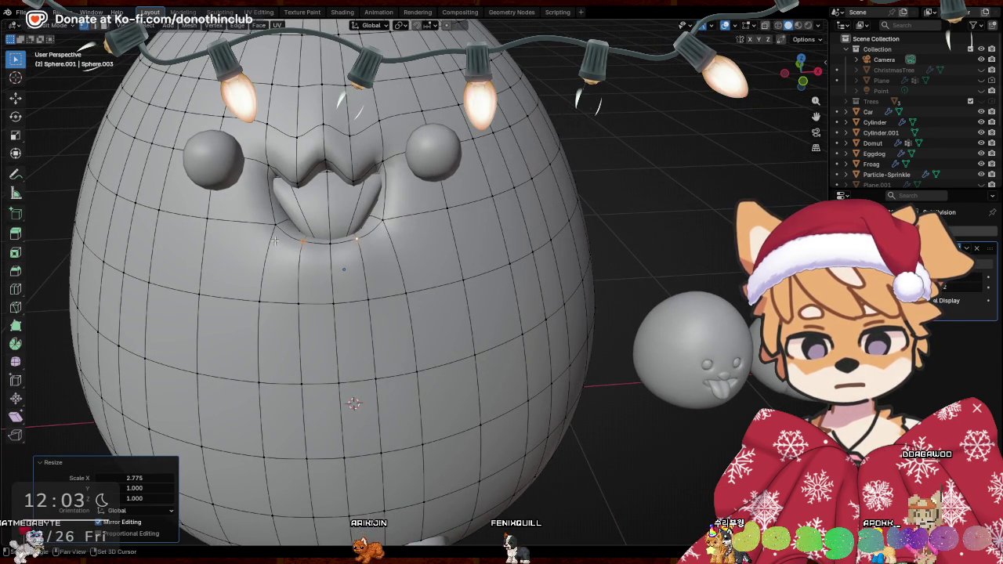
middle_click_drag(274, 241, 342, 261)
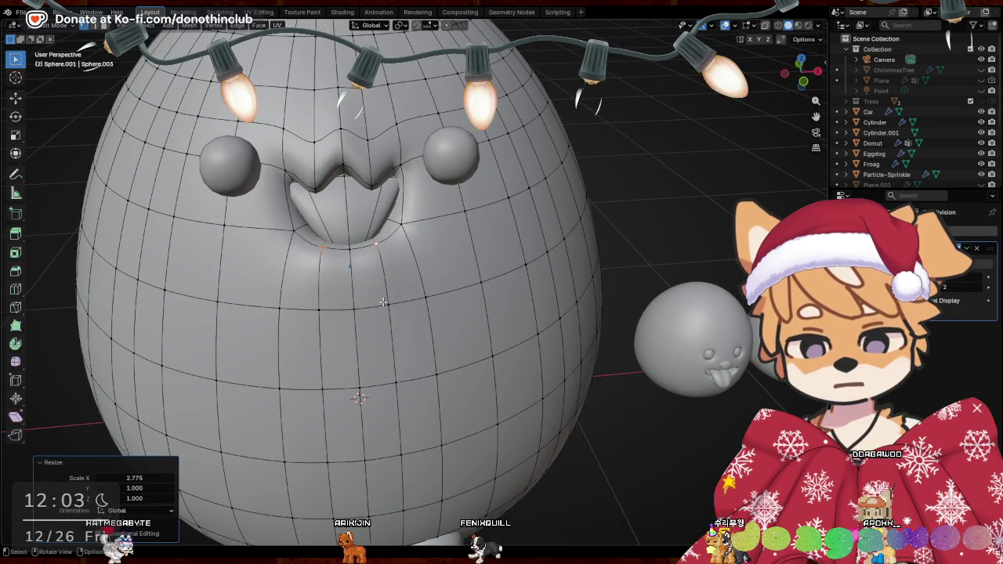
middle_click_drag(383, 302, 594, 213)
key("b")
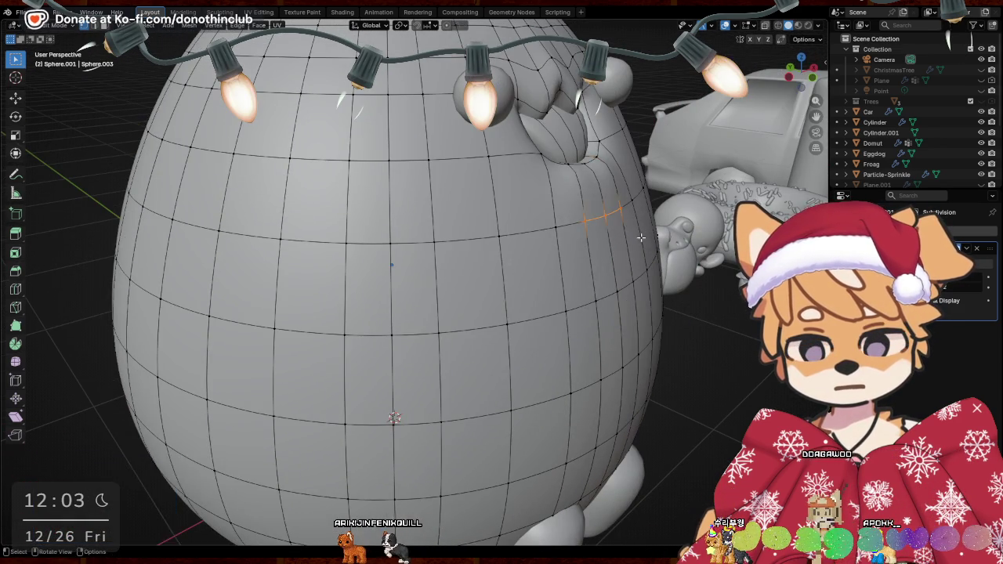
mouse_move(641, 237)
middle_mouse_down()
mouse_move(717, 237)
mouse_move(652, 266)
middle_mouse_up()
left_click(721, 239)
Scale the side vertices along Y, then nudge them -0.003046 m along Y
key("s")
key("y")
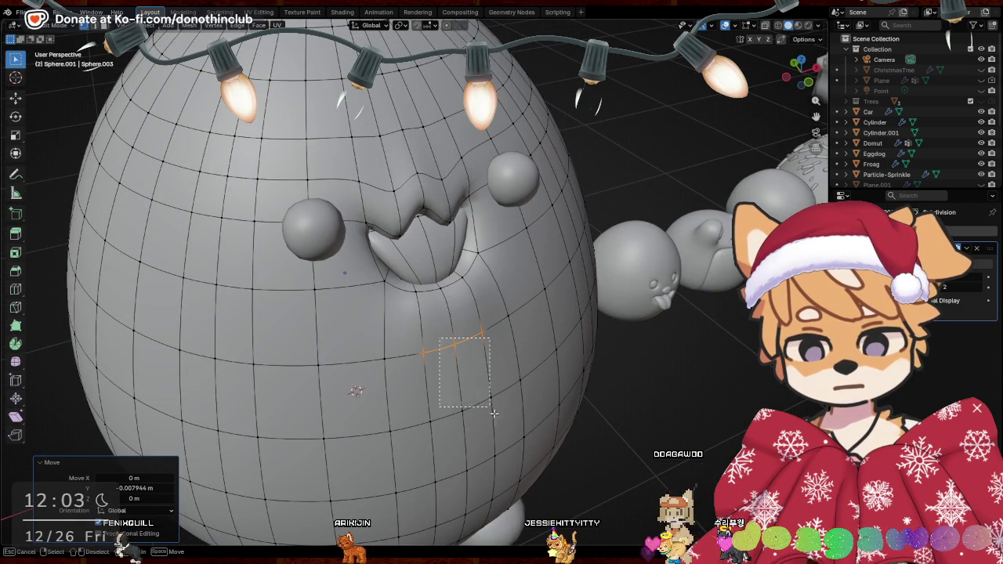
mouse_move(494, 414)
middle_mouse_down()
mouse_move(536, 437)
mouse_move(604, 406)
middle_mouse_up()
key("g")
key("y")
left_click(536, 438)
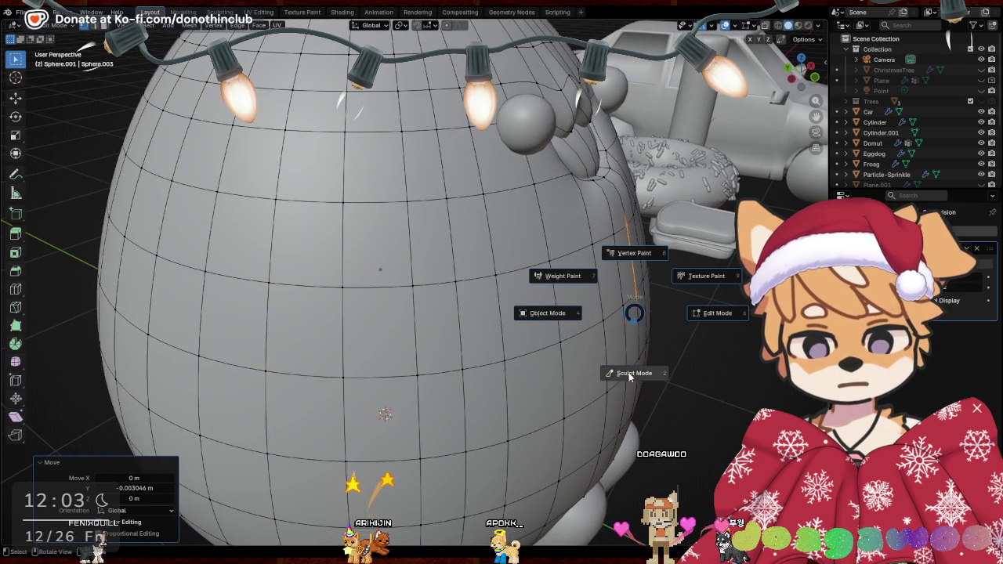
Switch the body to sculpting and lower the brush strength to about 0.25
left_click(629, 374)
middle_click_drag(629, 377, 555, 326)
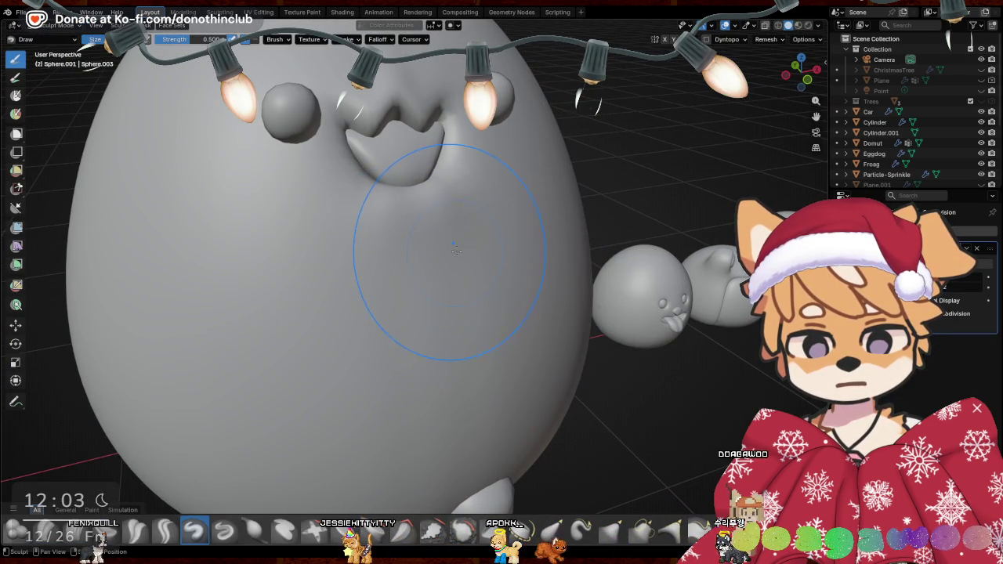
middle_click_drag(454, 250, 653, 292)
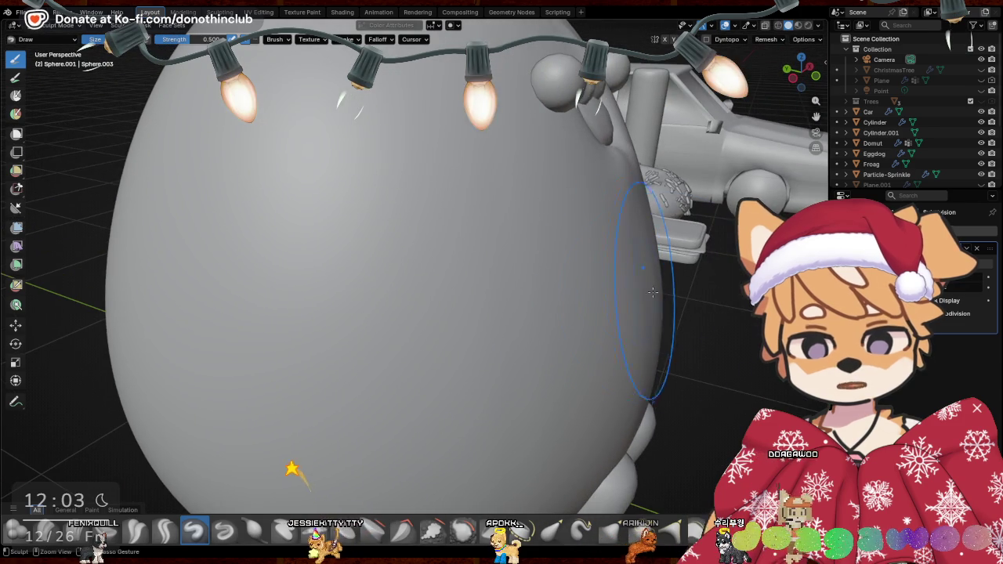
middle_click_drag(708, 307, 557, 320)
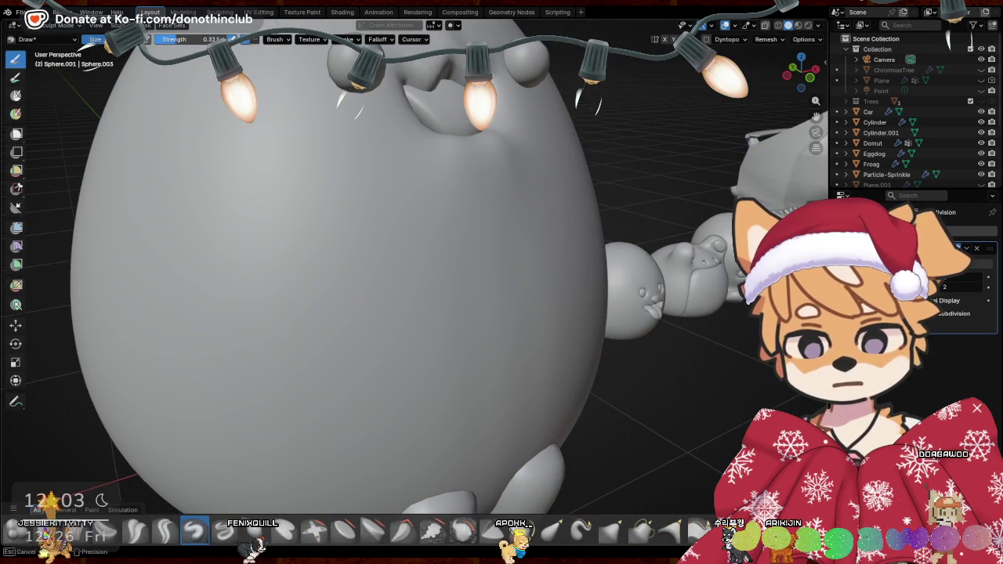
left_click_drag(212, 40, 196, 39)
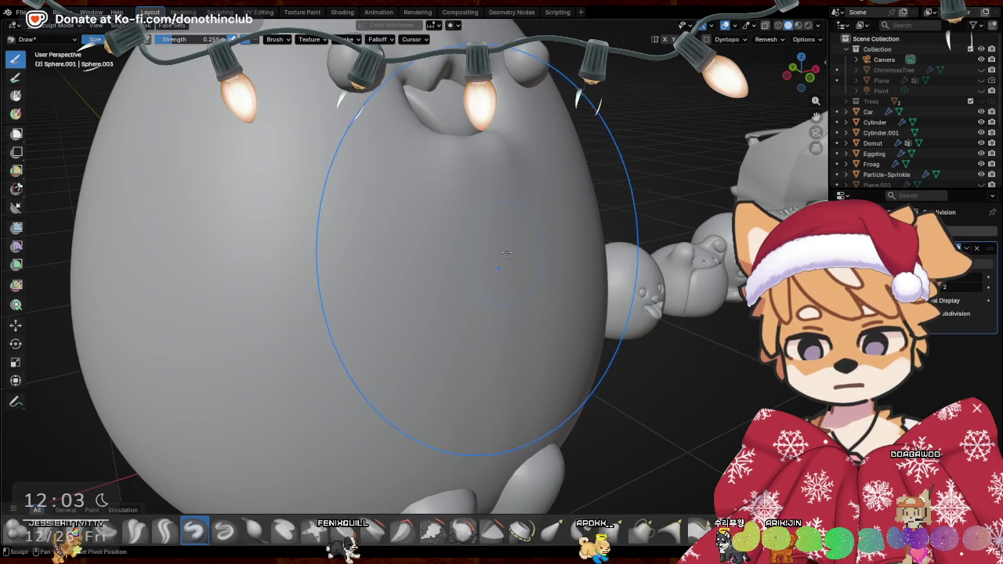
middle_click_drag(506, 252, 423, 202)
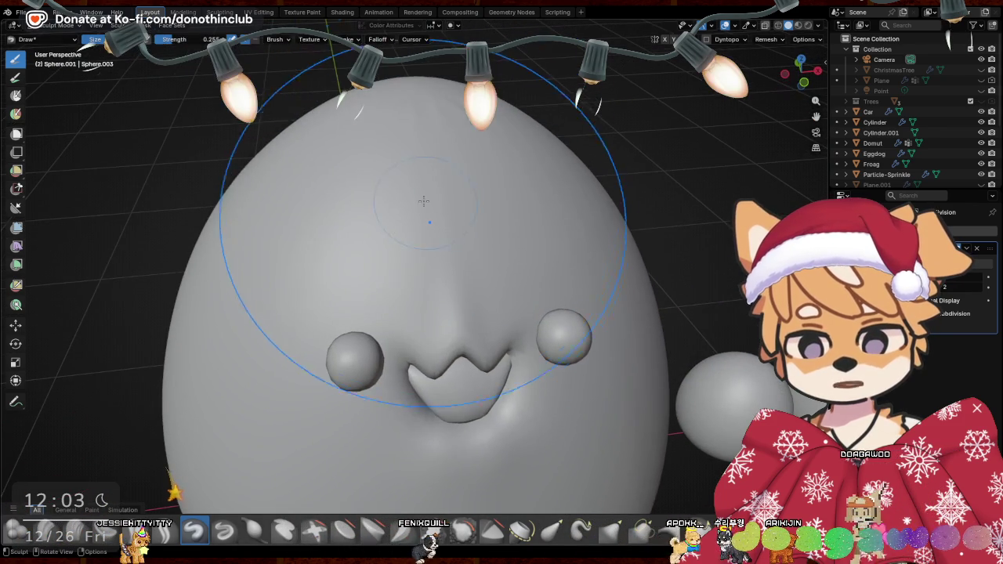
Resize the brush, sculpt a light stroke over the face, and return to Object Mode
key("f")
left_click_drag(444, 259, 448, 268)
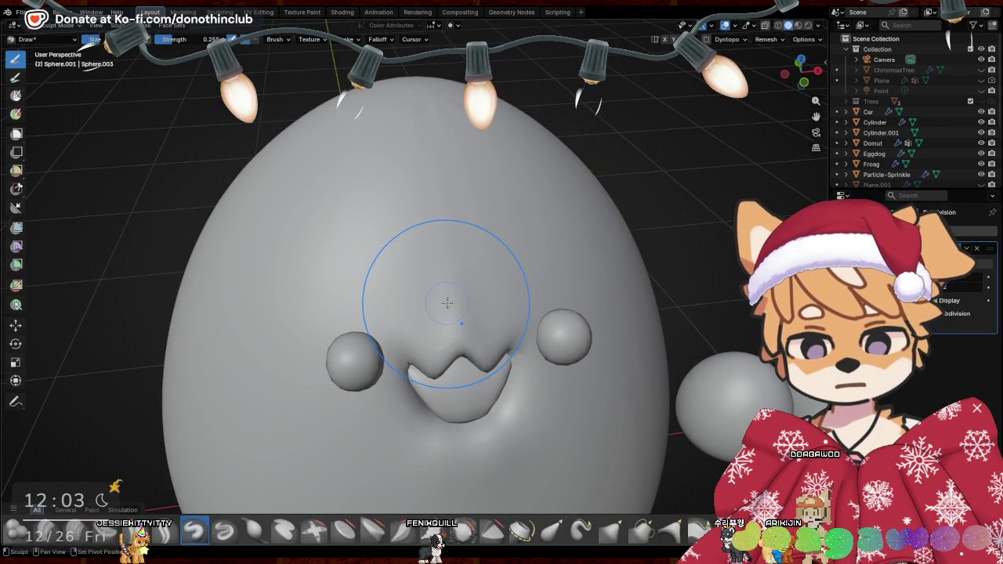
mouse_move(447, 303)
middle_mouse_down()
mouse_move(553, 294)
mouse_move(499, 210)
middle_mouse_up()
key("ctrl+Tab")
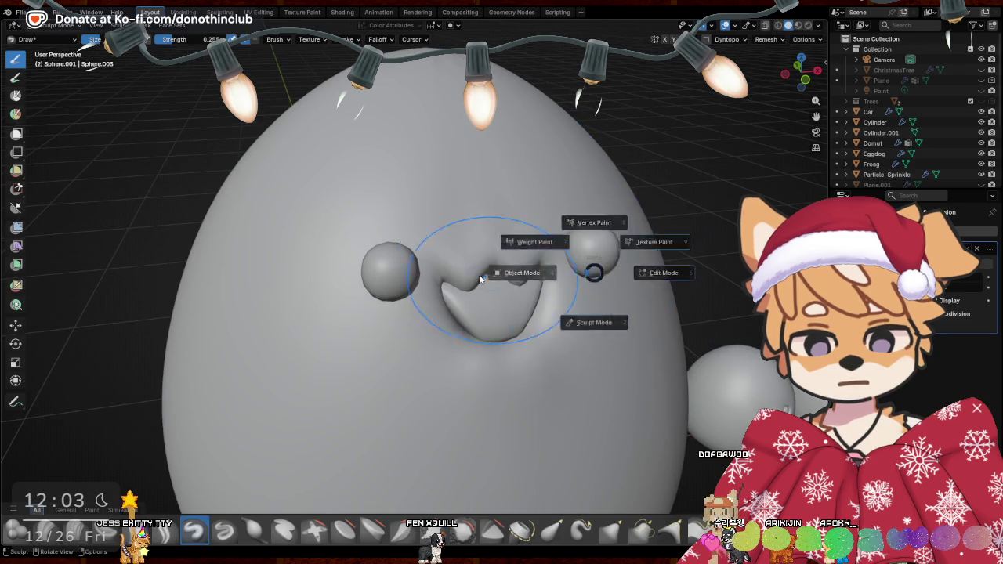
left_click(459, 269)
middle_click_drag(586, 338, 546, 344)
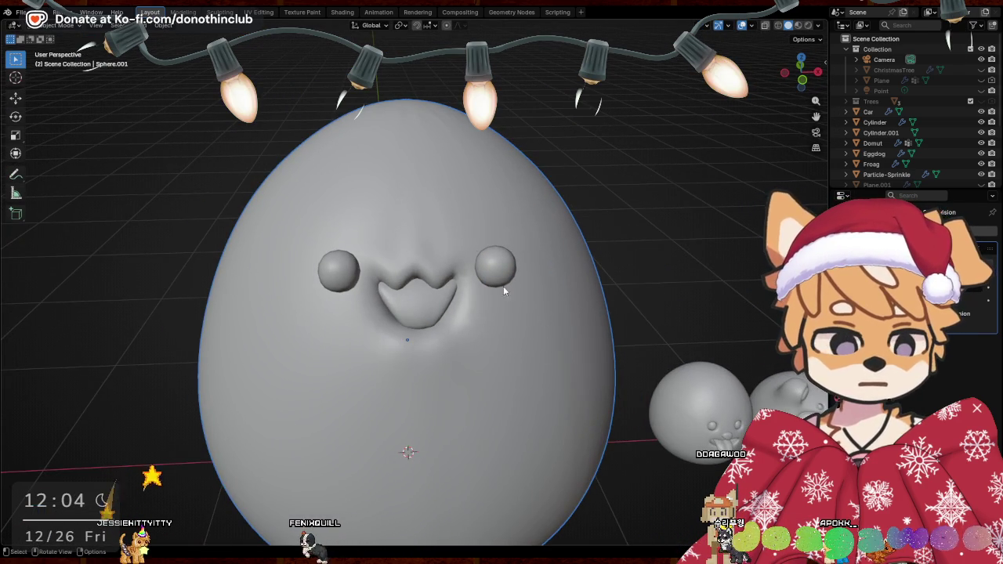
With X-ray on, copy the eye spheres higher on the head and shrink them to 0.593
key("Tab")
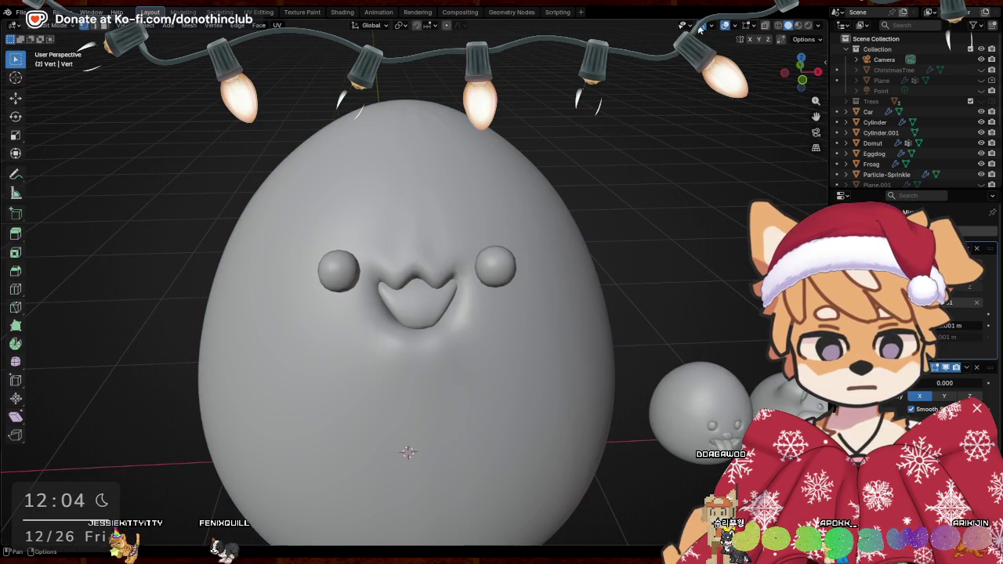
left_click(765, 29)
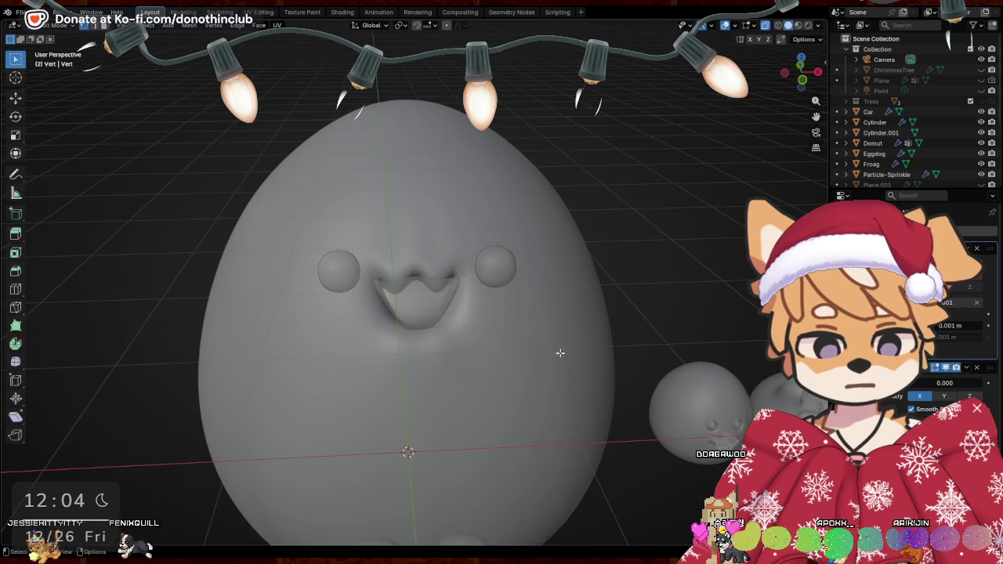
middle_click_drag(560, 353, 552, 371)
left_click(583, 289)
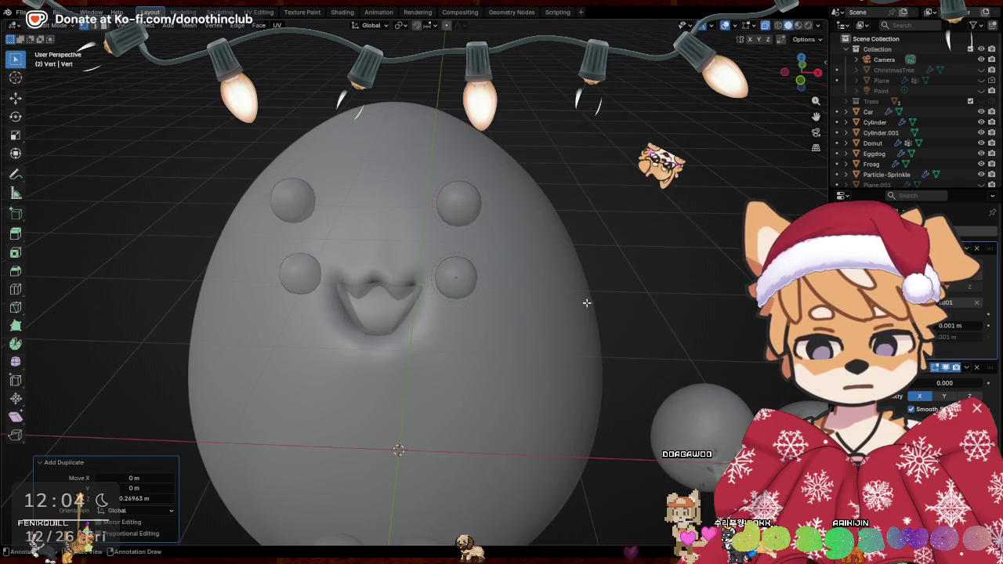
key("ctrl+a")
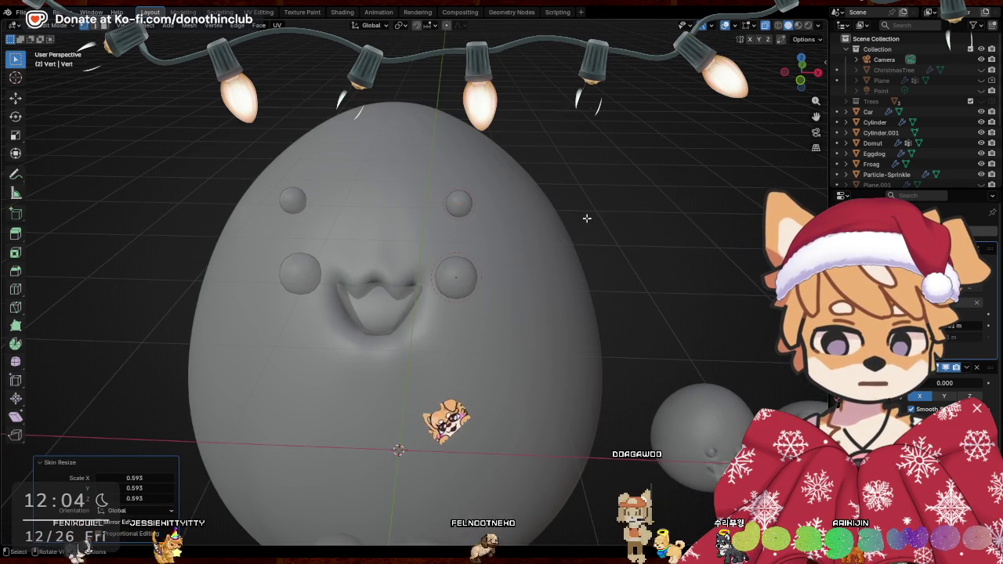
left_click(556, 300)
Lower the small spheres 0.135 m along Z so they sit atop the egg
mouse_move(556, 300)
middle_mouse_down()
mouse_move(522, 284)
mouse_move(565, 284)
mouse_move(511, 308)
mouse_move(585, 347)
mouse_move(601, 343)
middle_mouse_up()
key("g")
left_click(547, 311)
key("g")
key("y")
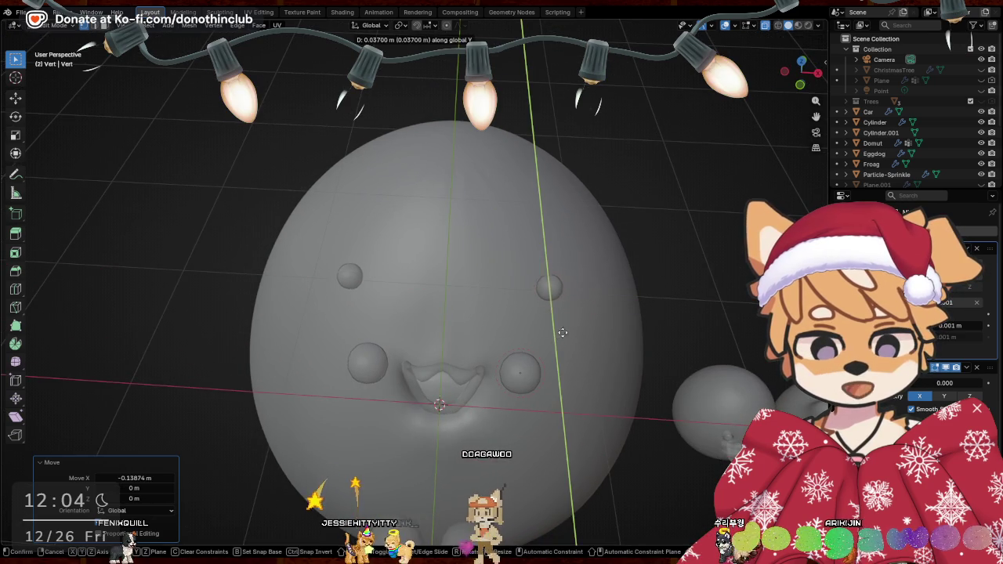
key("z")
left_click(563, 332)
mouse_move(563, 332)
middle_mouse_down()
mouse_move(561, 294)
mouse_move(399, 275)
mouse_move(530, 292)
middle_mouse_up()
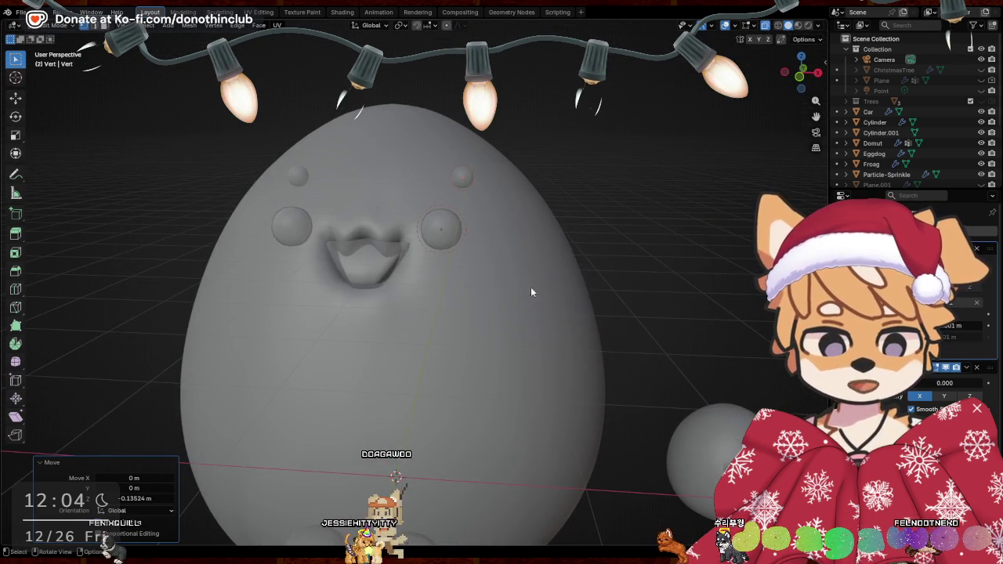
middle_click_drag(627, 258, 596, 280)
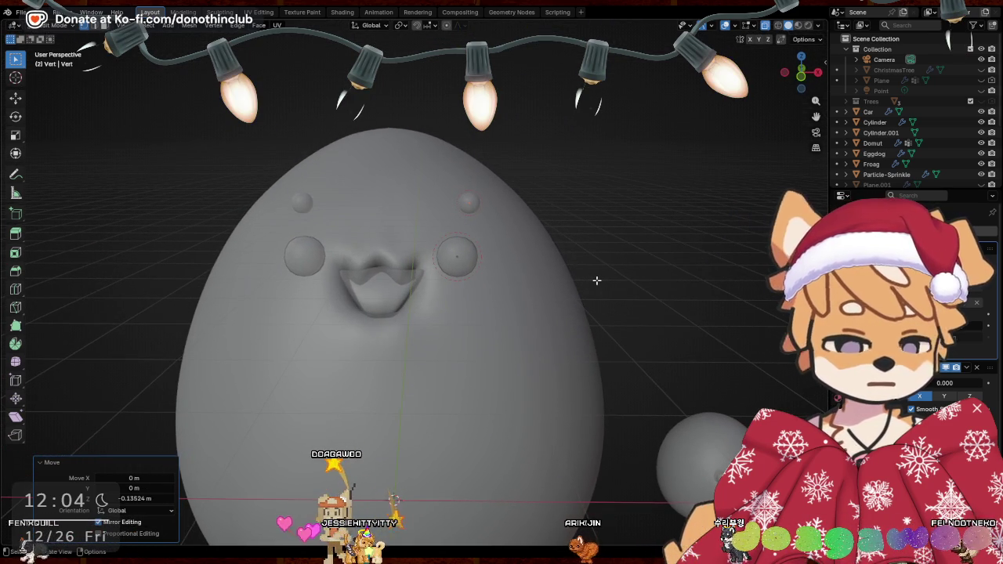
Extrude the small spheres outward into whisker tubes
key("g")
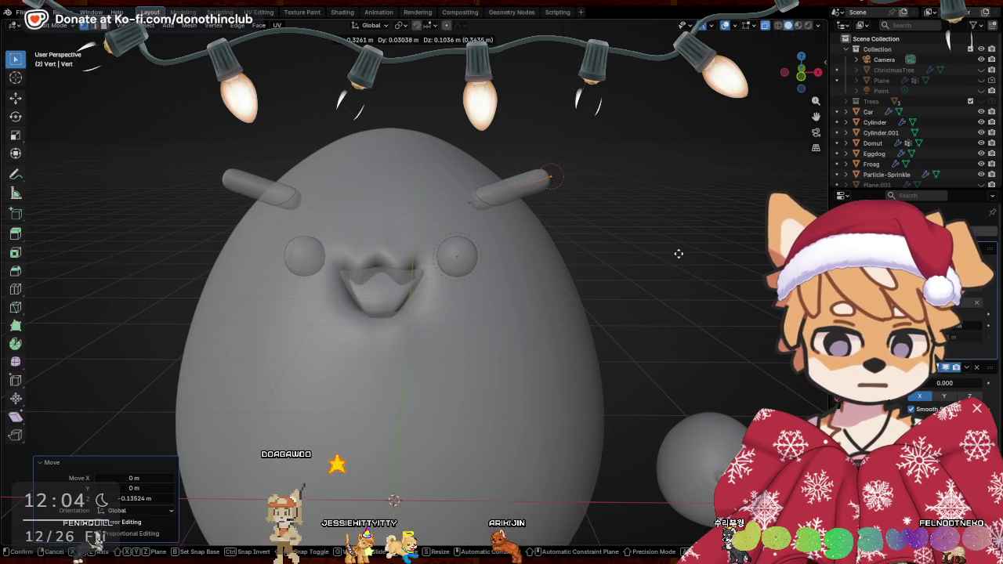
left_click(678, 253)
left_click(512, 199)
right_click(604, 352)
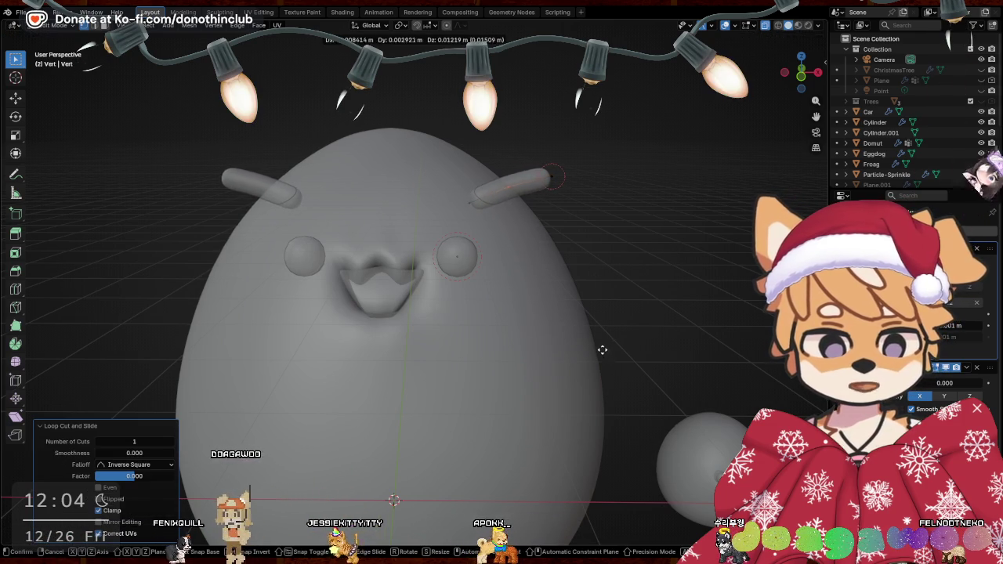
left_click(602, 350)
Duplicate the right whisker and place the copy lower on the cheek
left_click_drag(456, 138, 585, 212)
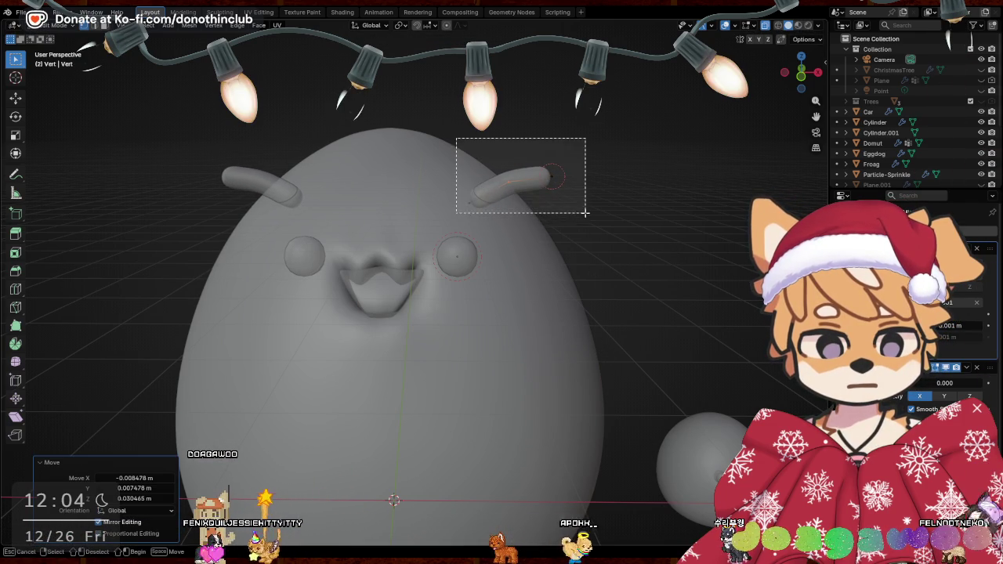
key("shift+d")
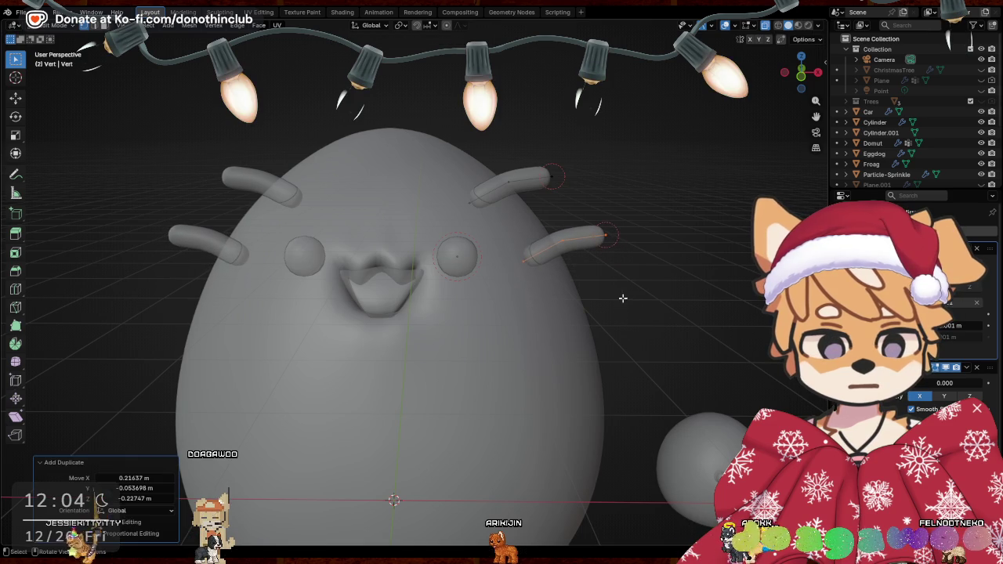
left_click_drag(511, 177, 558, 185)
key("g")
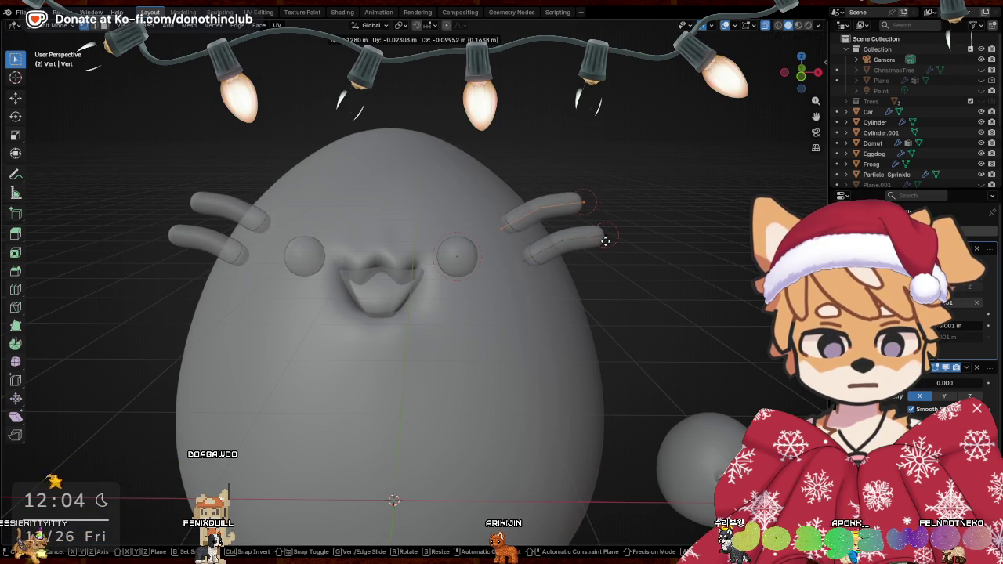
middle_click_drag(605, 242, 340, 239)
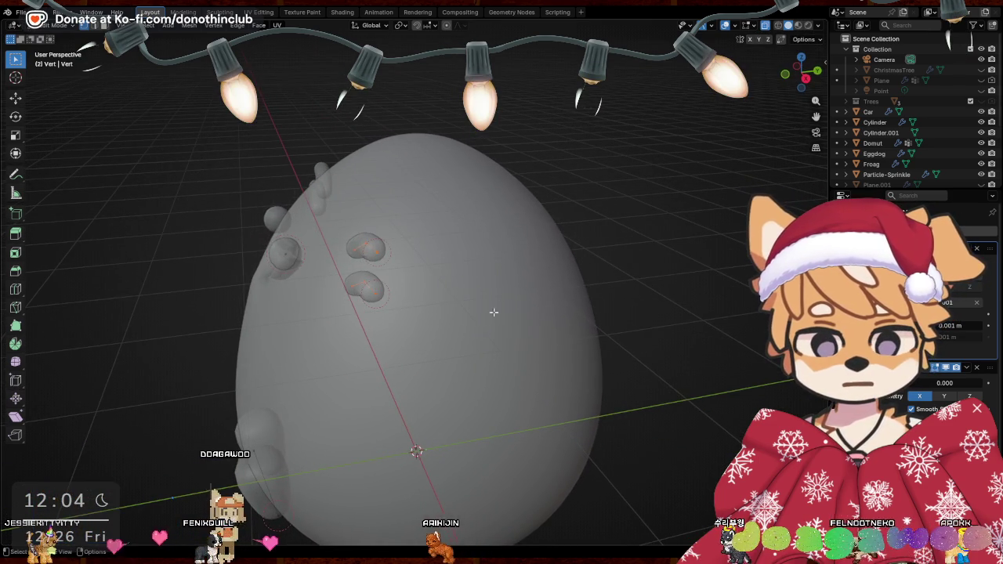
mouse_move(494, 312)
middle_mouse_down()
mouse_move(598, 291)
mouse_move(589, 316)
mouse_move(656, 283)
mouse_move(602, 270)
mouse_move(549, 235)
middle_mouse_up()
Tilt the whisker copies -14.6° around the X axis
key("r")
key("x")
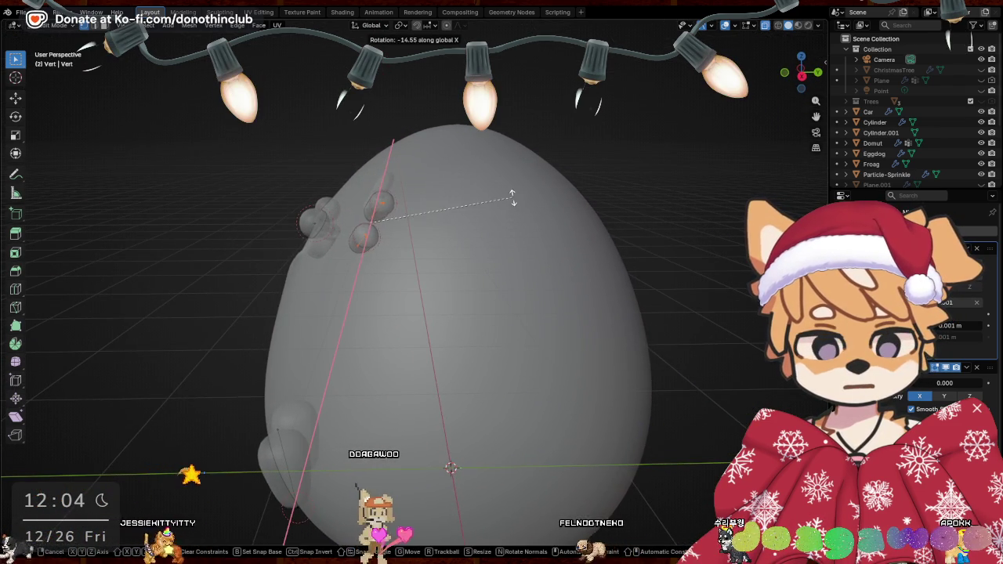
left_click(512, 198)
mouse_move(512, 198)
middle_mouse_down()
mouse_move(520, 279)
mouse_move(612, 277)
middle_mouse_up()
Switch to Material Preview shading and nudge the whisker vertices along Y
key("z")
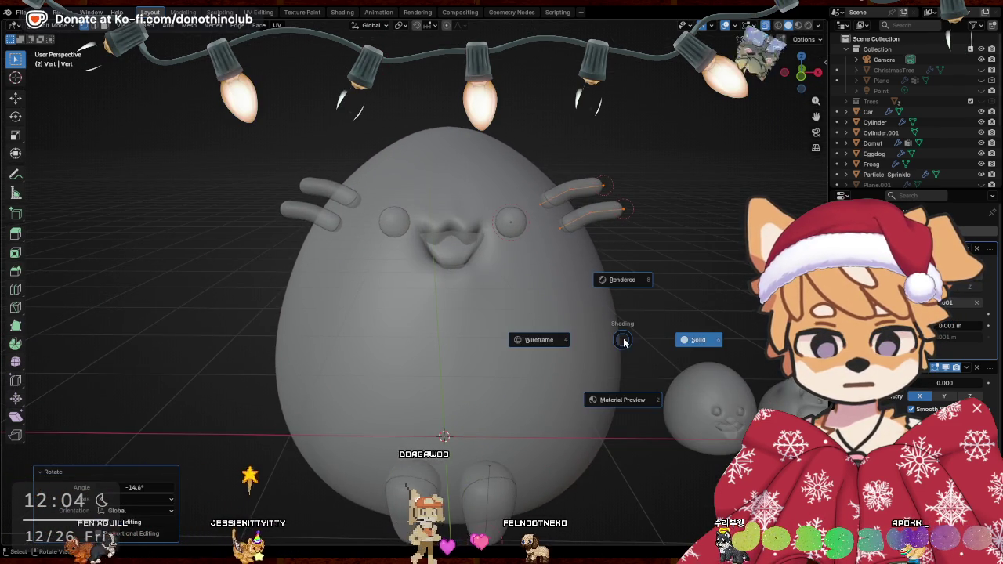
left_click(629, 404)
mouse_move(628, 404)
middle_mouse_down()
mouse_move(520, 373)
mouse_move(616, 366)
middle_mouse_up()
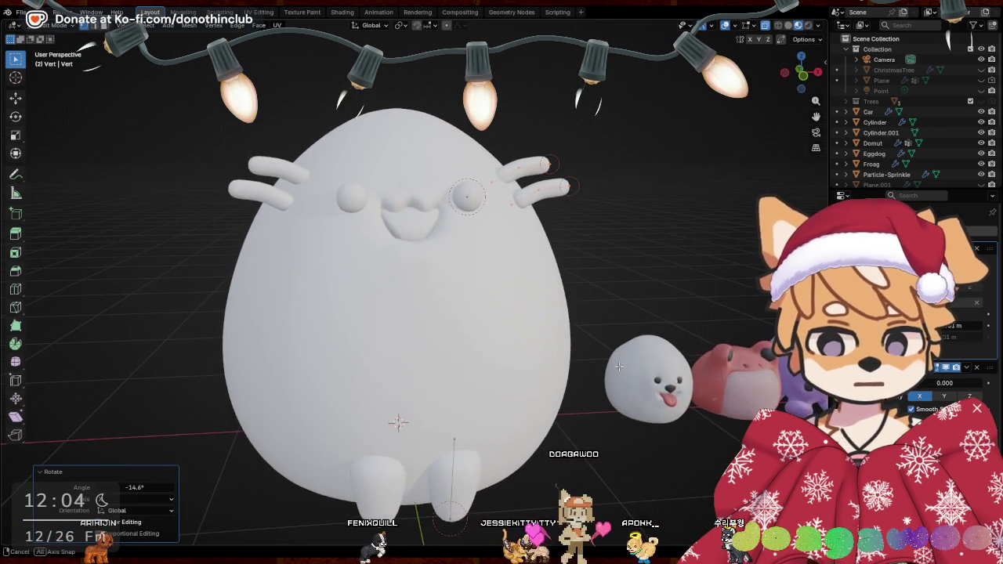
middle_click_drag(615, 366, 517, 326)
key("g")
key("x")
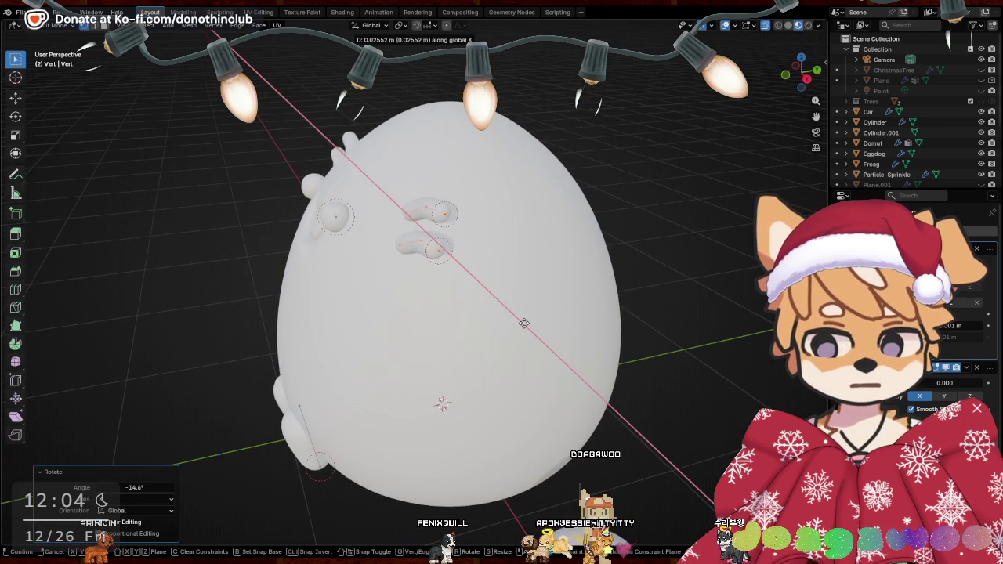
key("y")
Return to Object Mode and open the egg body's mesh for editing
key("Tab")
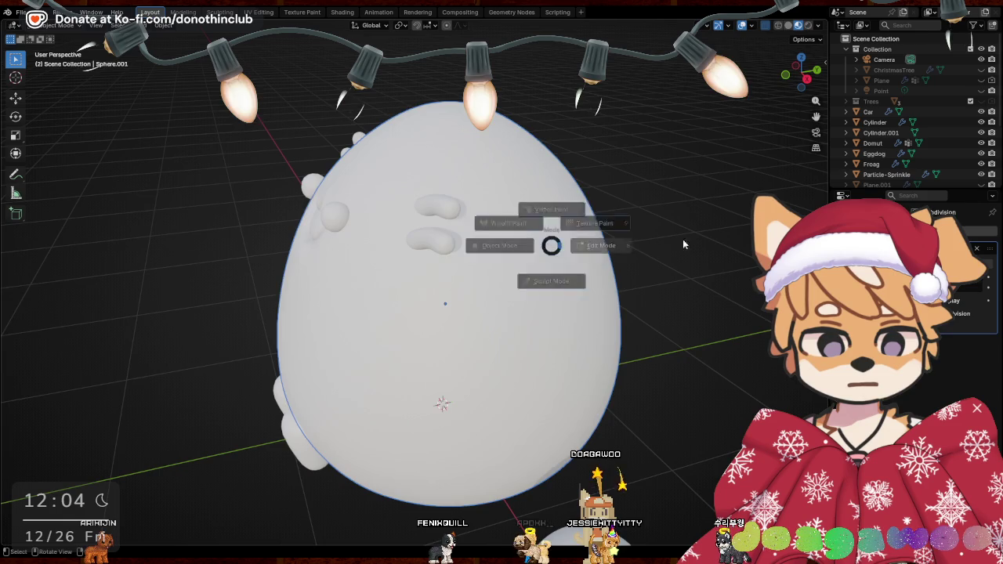
left_click(682, 246)
mouse_move(682, 246)
middle_mouse_down()
mouse_move(683, 177)
mouse_move(745, 40)
mouse_move(445, 265)
middle_mouse_up()
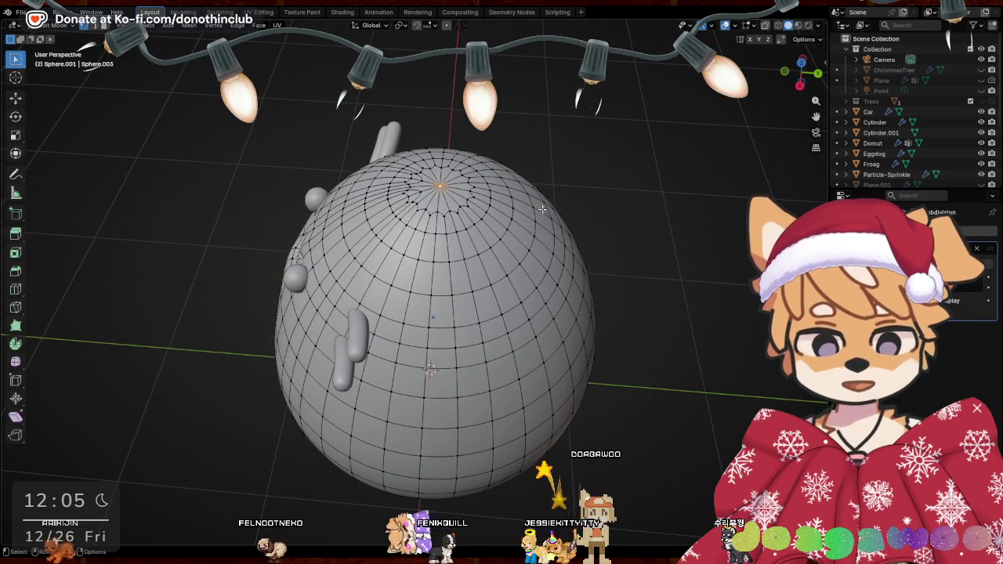
Delete the top faces and the ring around them to open a hole atop the egg
scroll(470, 157, "up", 4)
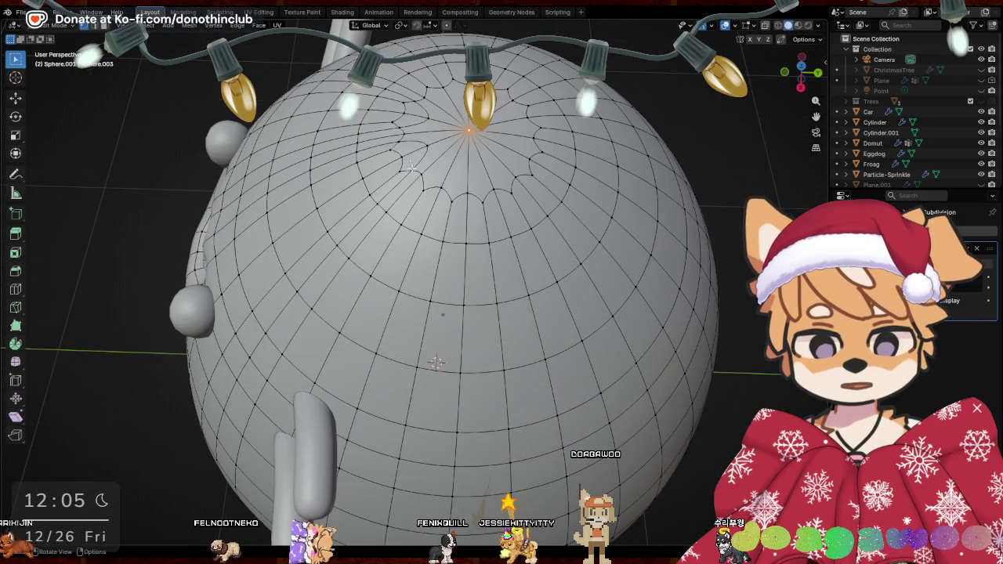
left_click_drag(463, 153, 464, 153)
key("x")
left_click(477, 148)
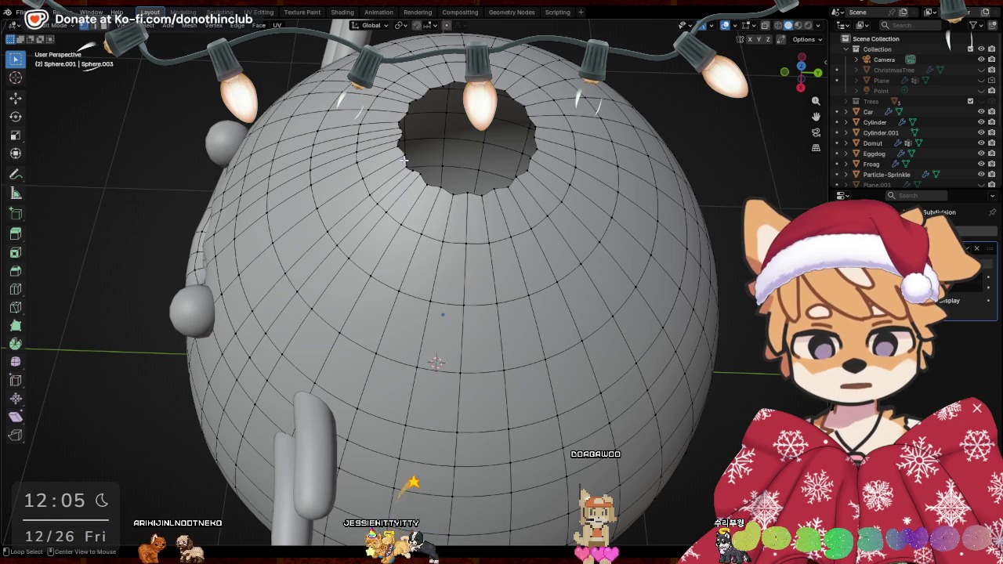
left_click(405, 160, "alt")
key("x")
left_click(407, 165)
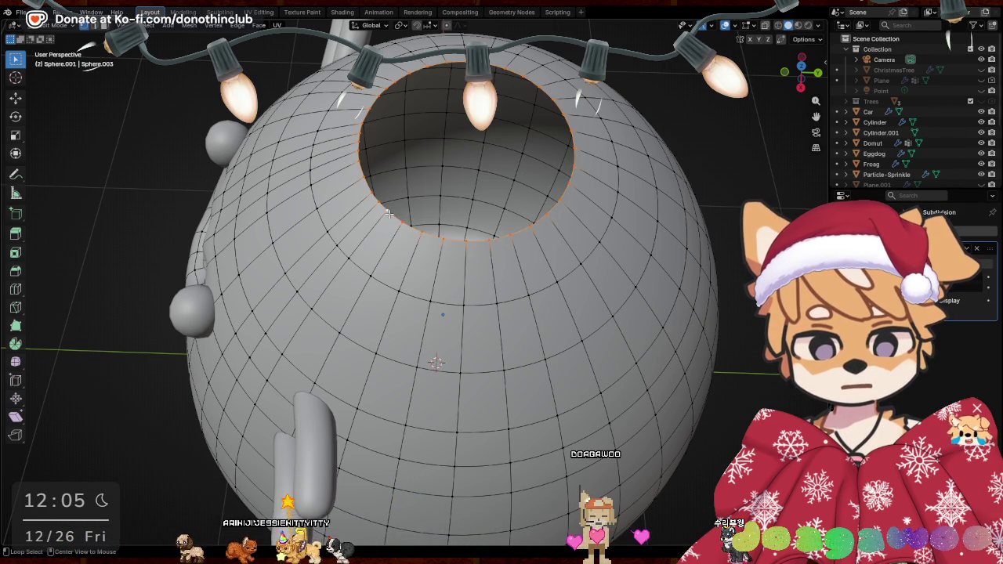
Extrude the hole's rim, shrink it, and raise it vertically
key("e")
right_click(730, 331)
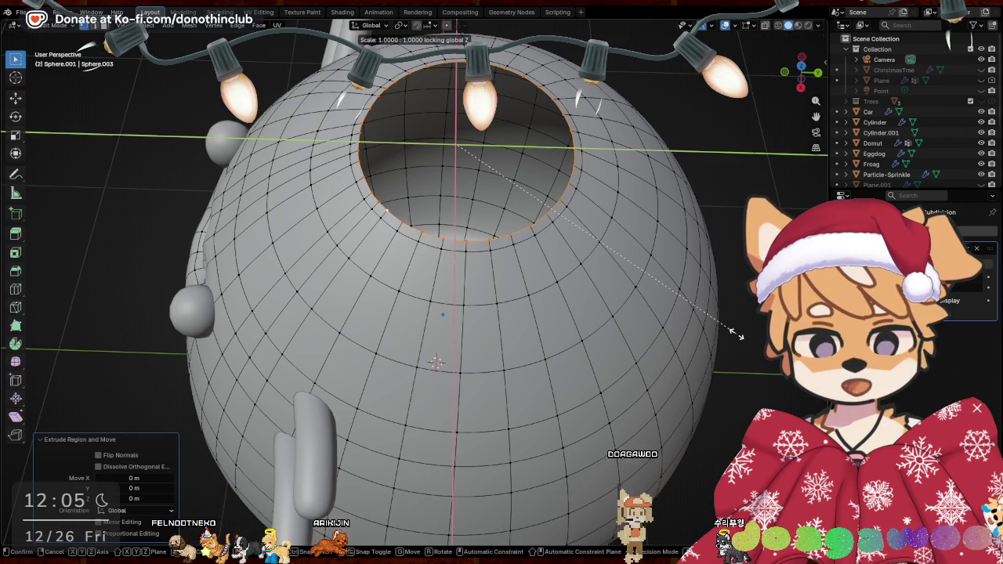
left_click(586, 258)
mouse_move(586, 259)
middle_mouse_down()
mouse_move(622, 285)
mouse_move(580, 213)
middle_mouse_up()
key("g")
key("z")
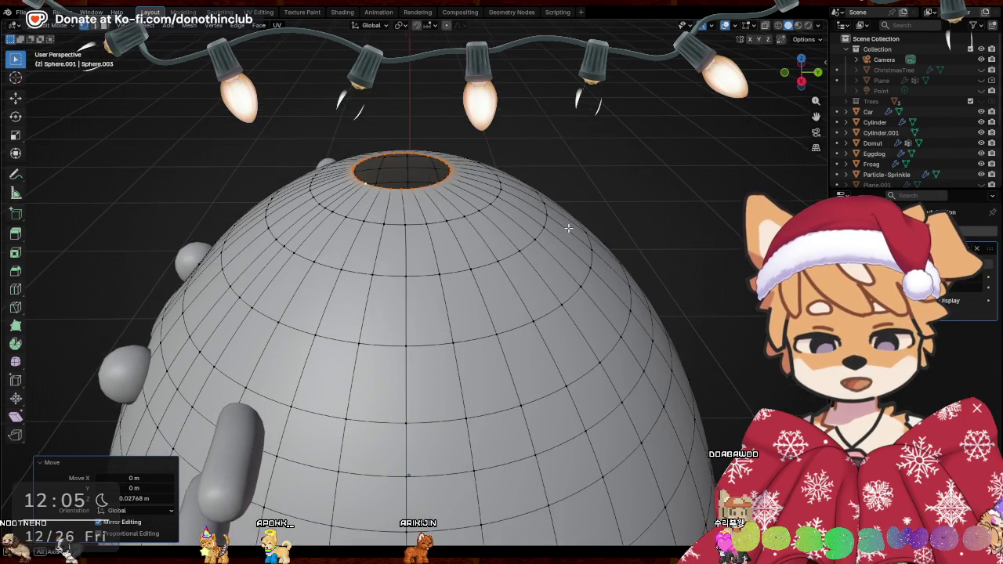
left_click(580, 213)
Merge the raised ring at center into one vertex and nudge that tip slightly along Y
key("m")
left_click(580, 216)
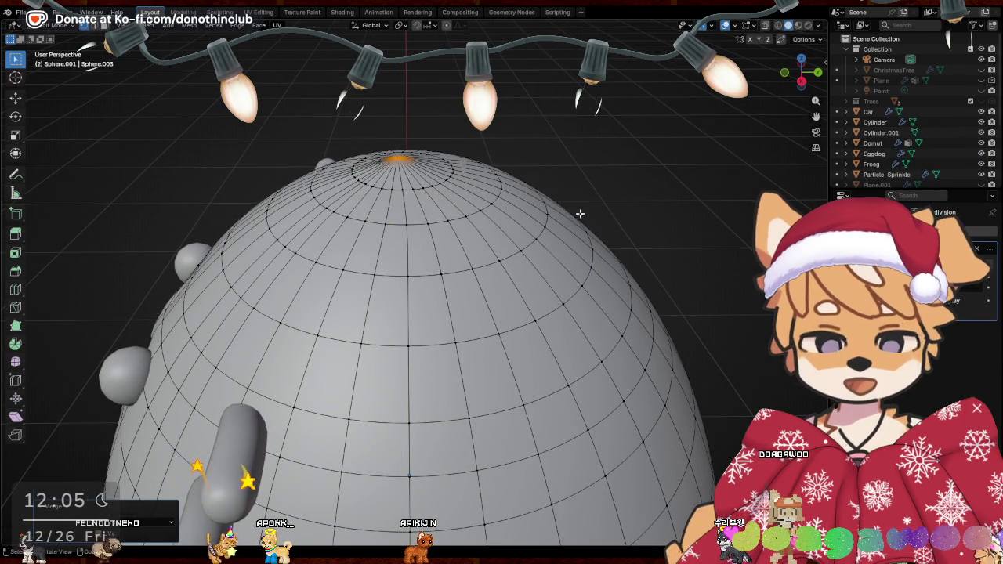
mouse_move(580, 217)
middle_mouse_down()
mouse_move(466, 182)
mouse_move(482, 210)
middle_mouse_up()
key("g")
left_click(466, 195)
key("g")
key("x")
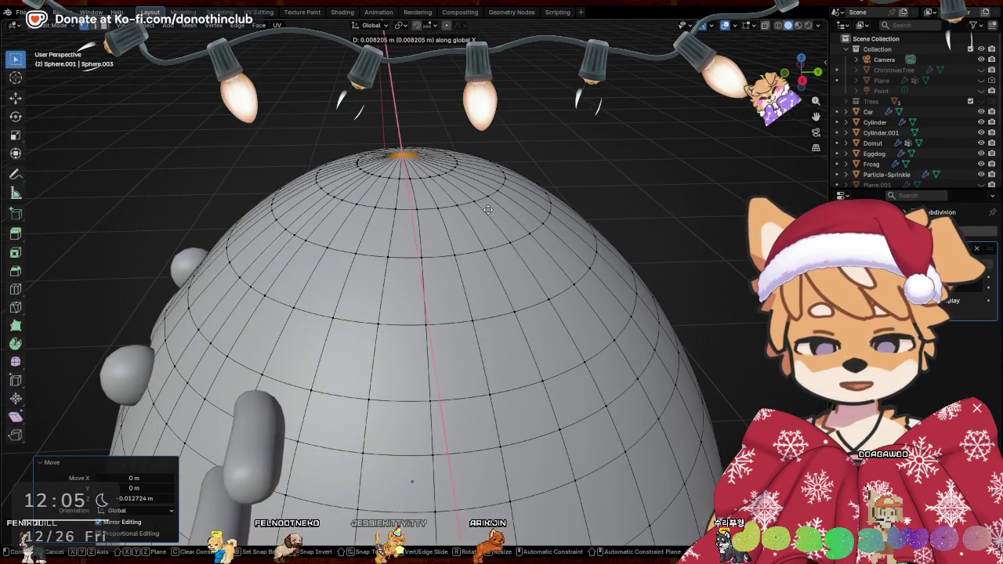
key("y")
left_click(486, 209)
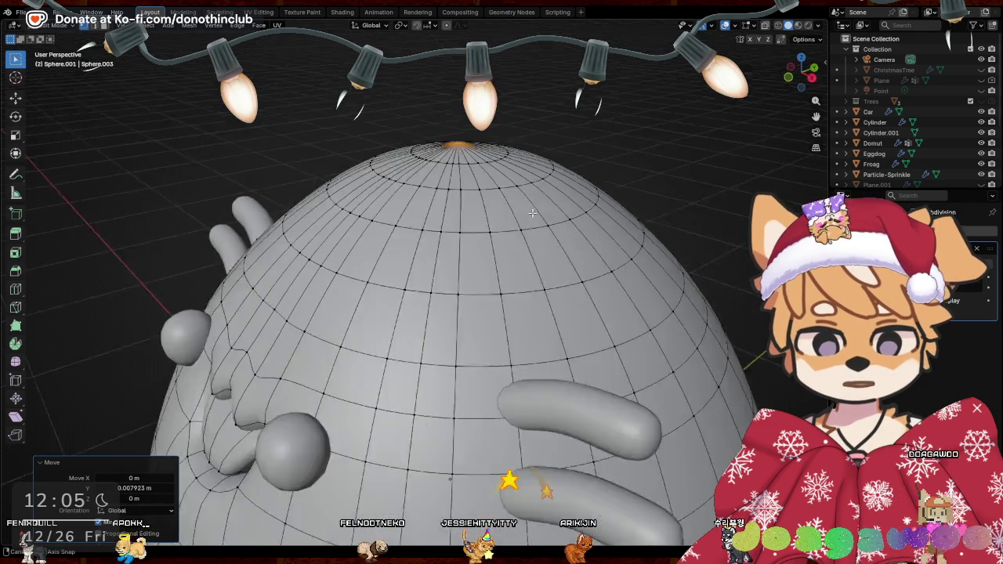
Move the top vertex vertically and leave Edit Mode to view the smooth body
middle_click_drag(486, 209, 590, 206)
key("g")
key("z")
left_click(590, 207)
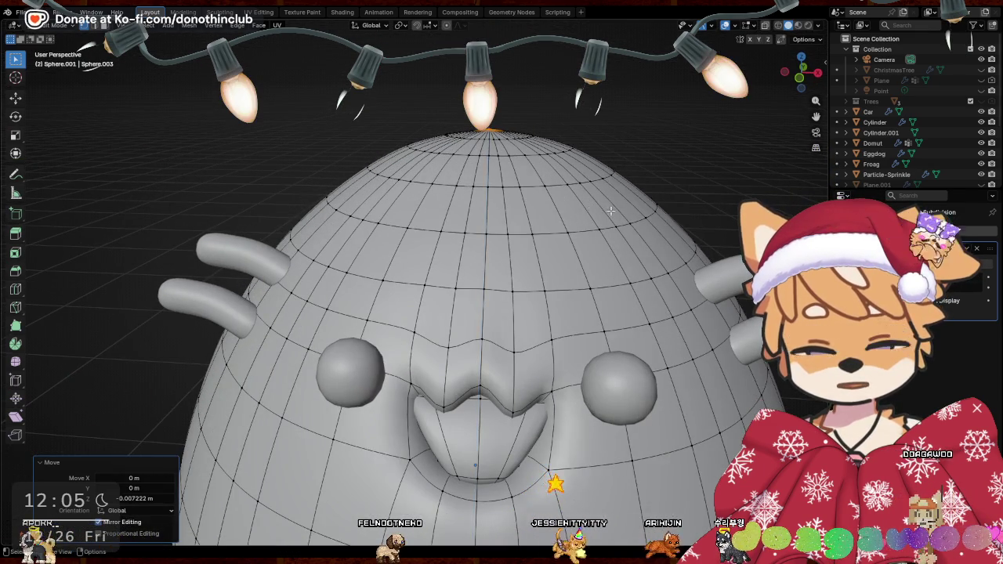
key("Tab")
Inspect the smooth body from several angles, then reselect the egg in Edit Mode
mouse_move(627, 125)
middle_mouse_down()
mouse_move(508, 204)
mouse_move(508, 272)
mouse_move(563, 203)
mouse_move(510, 205)
middle_mouse_up()
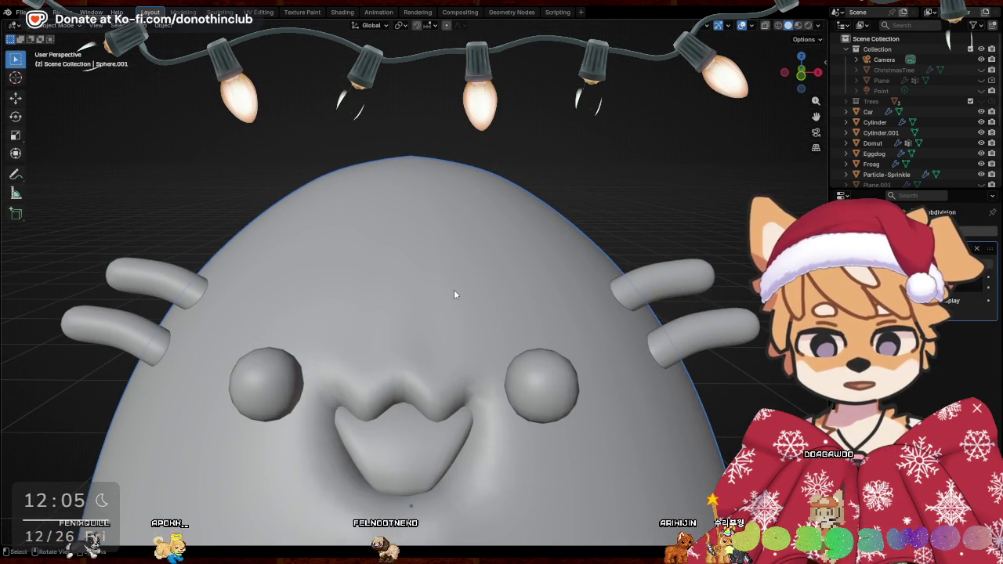
scroll(508, 320, "down", 2)
mouse_move(508, 319)
middle_mouse_down()
mouse_move(431, 323)
mouse_move(507, 295)
middle_mouse_up()
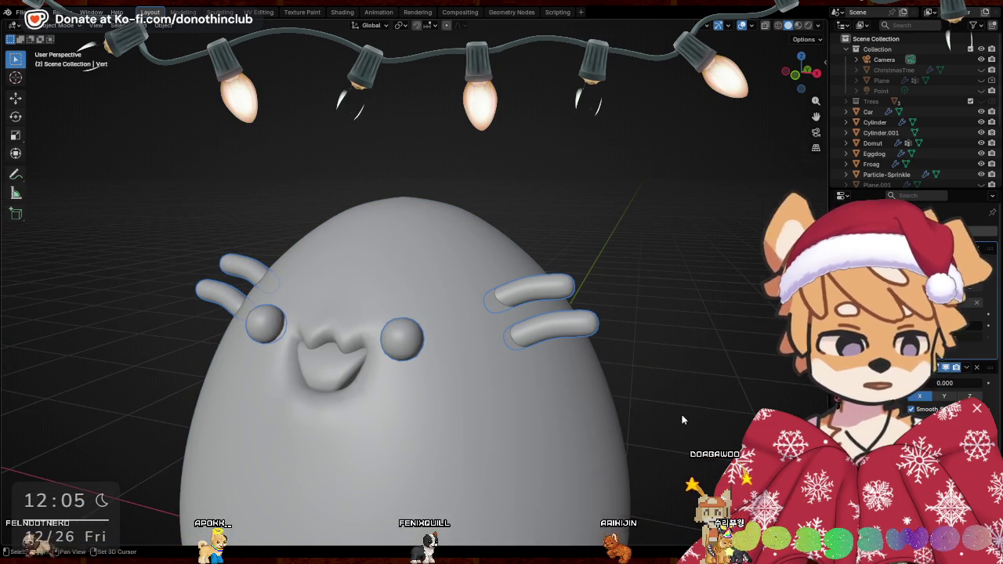
mouse_move(682, 421)
middle_mouse_down()
mouse_move(662, 234)
mouse_move(721, 270)
mouse_move(635, 289)
middle_mouse_up()
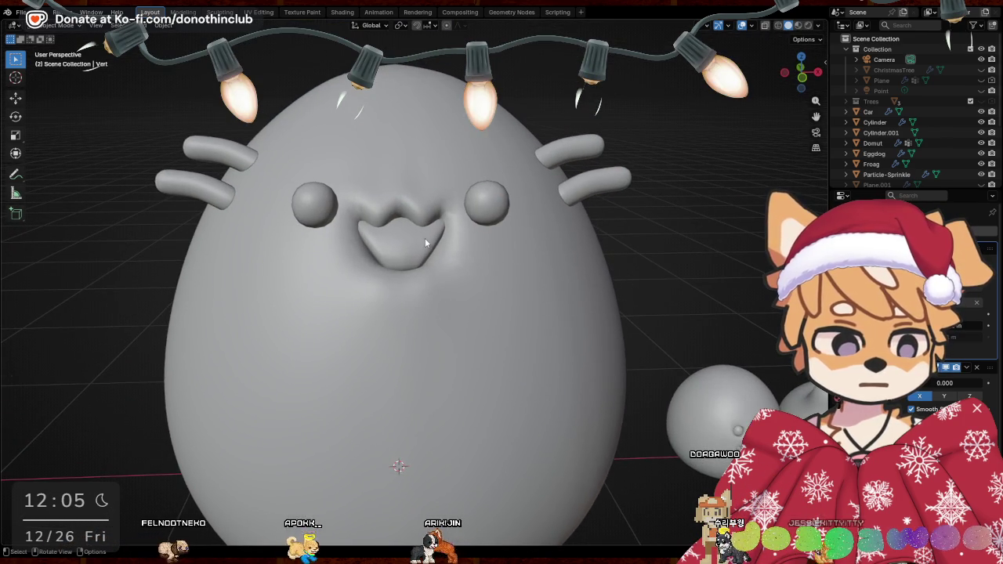
left_click(381, 254)
mouse_move(381, 254)
middle_mouse_down()
mouse_move(589, 257)
mouse_move(502, 269)
middle_mouse_up()
key("Tab")
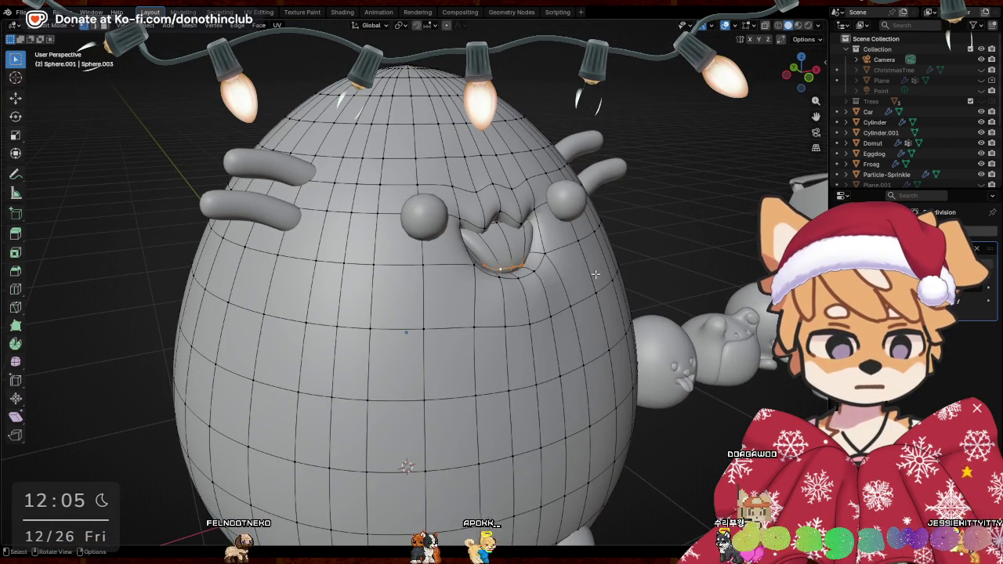
Push the mouth's lower edge forward and lower it 0.033545 m along Z
middle_click_drag(596, 274, 609, 281)
key("g")
left_click(602, 285)
key("g")
key("z")
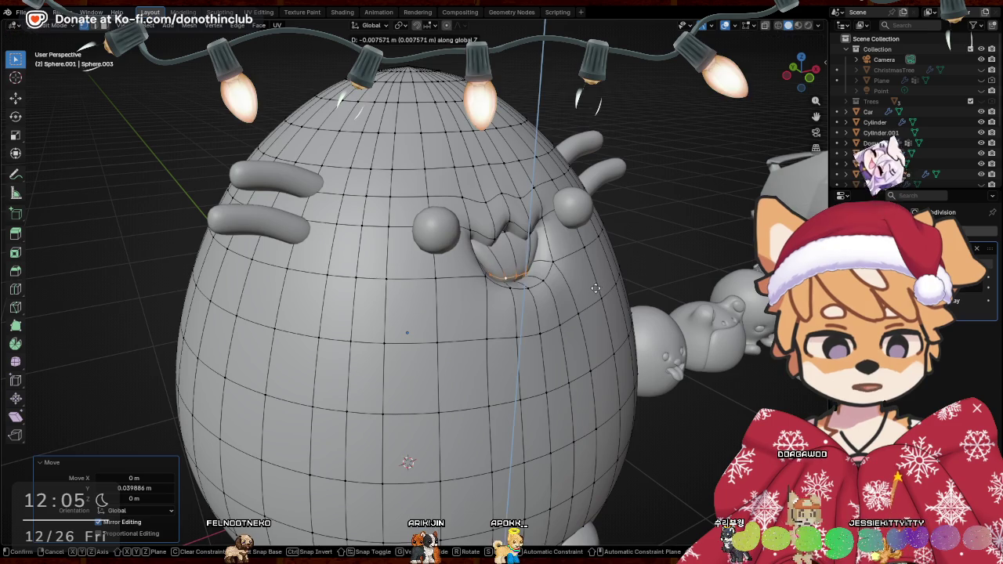
left_click(596, 294)
Widen the mouth's lower edge 1.461 along X
middle_click_drag(596, 295, 552, 294)
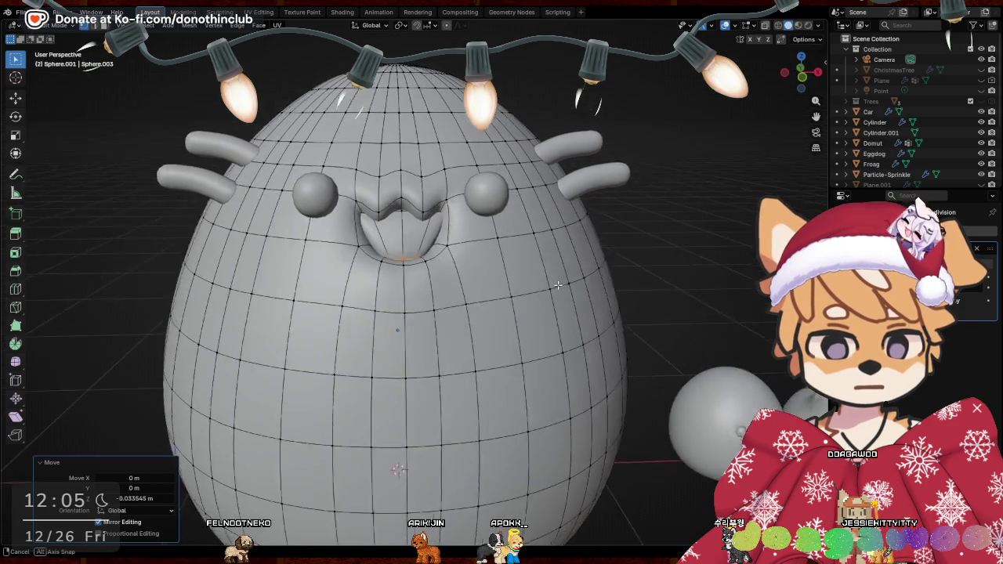
key("s")
key("x")
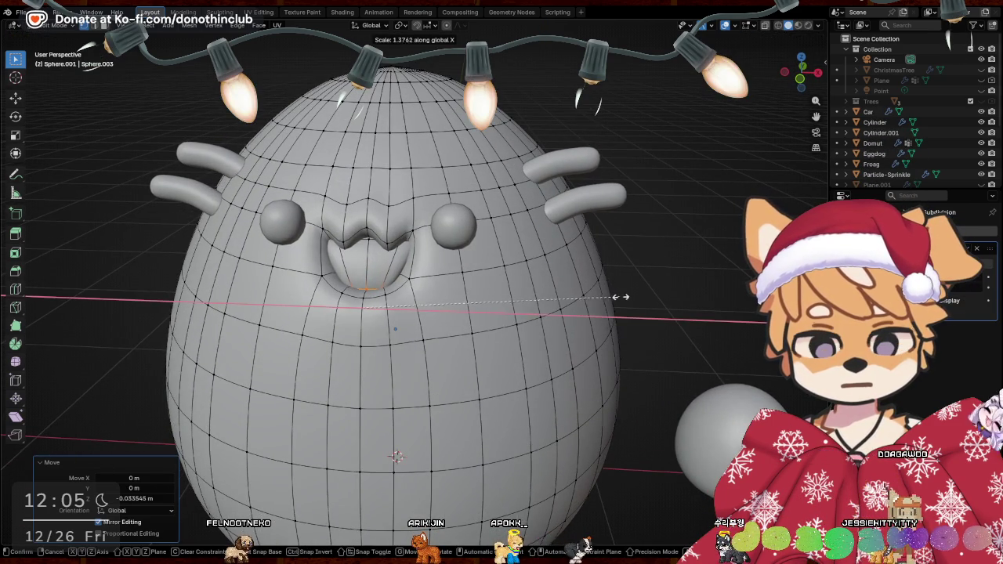
left_click(642, 296)
mouse_move(391, 266)
middle_mouse_down("shift")
mouse_move(454, 252)
mouse_move(434, 245)
middle_mouse_up("shift")
key("Escape")
Return to Object Mode, orbit slightly, and briefly toggle Edit Mode
key("Tab")
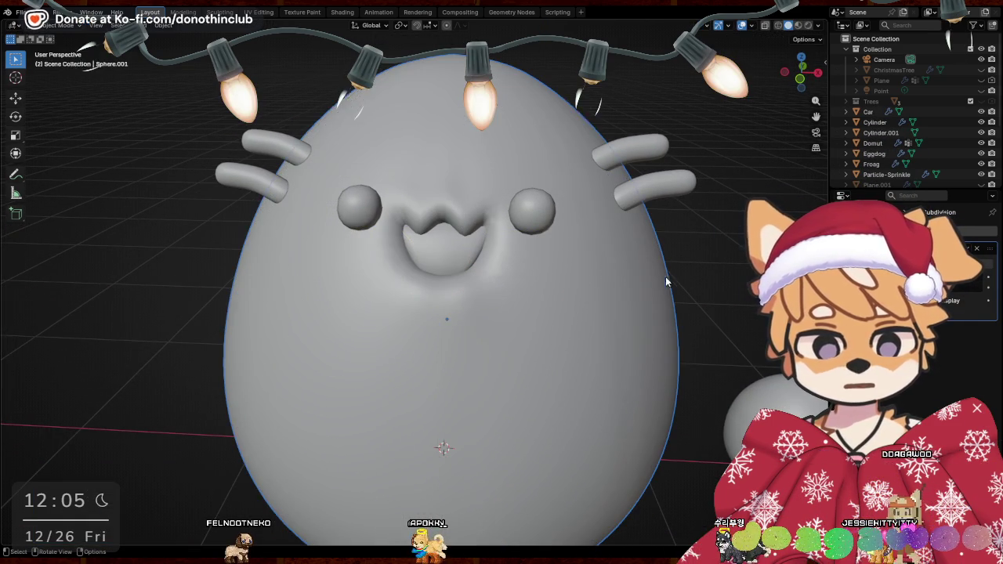
mouse_move(708, 269)
middle_mouse_down()
mouse_move(696, 277)
mouse_move(647, 266)
mouse_move(727, 272)
mouse_move(683, 275)
middle_mouse_up()
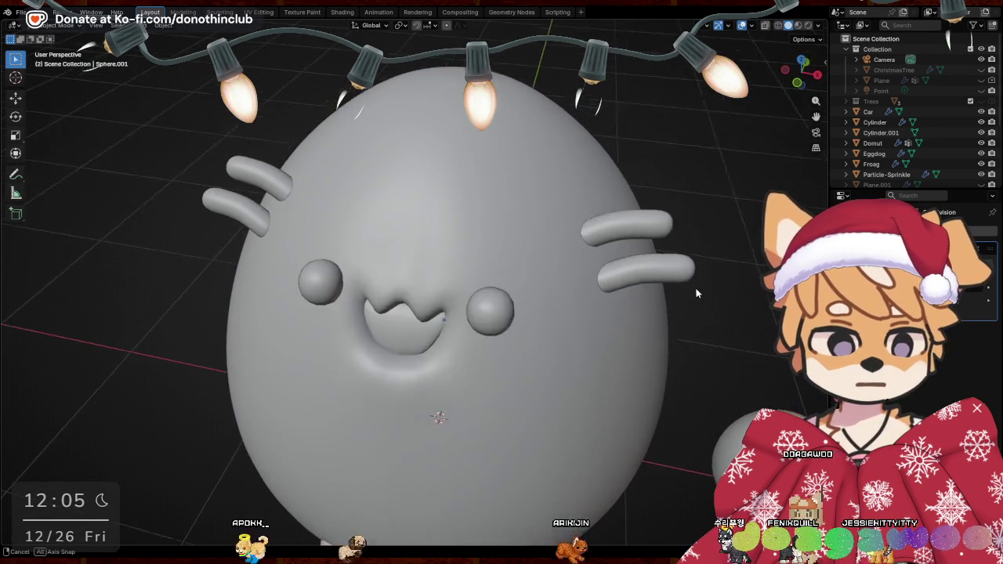
key("Tab")
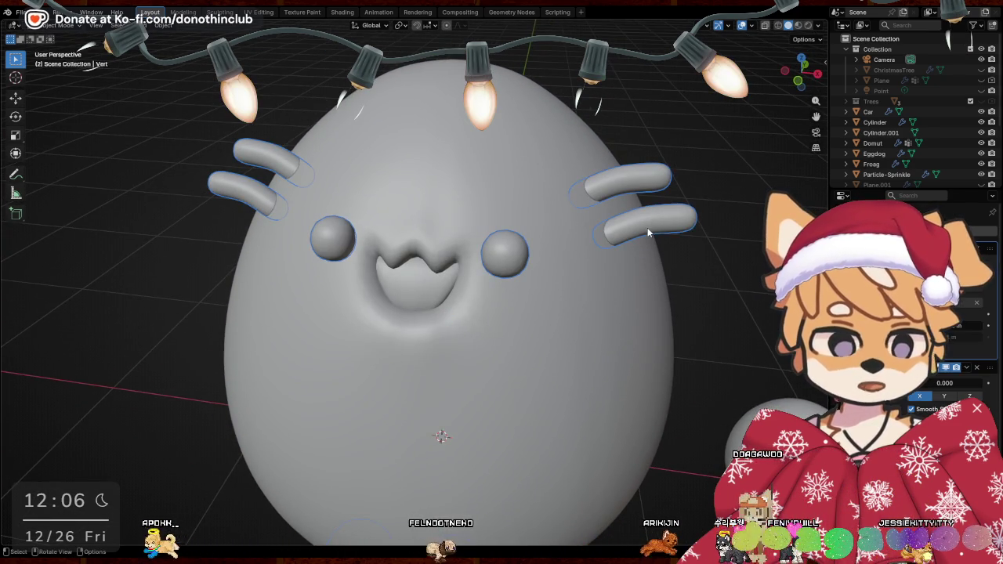
key("Tab")
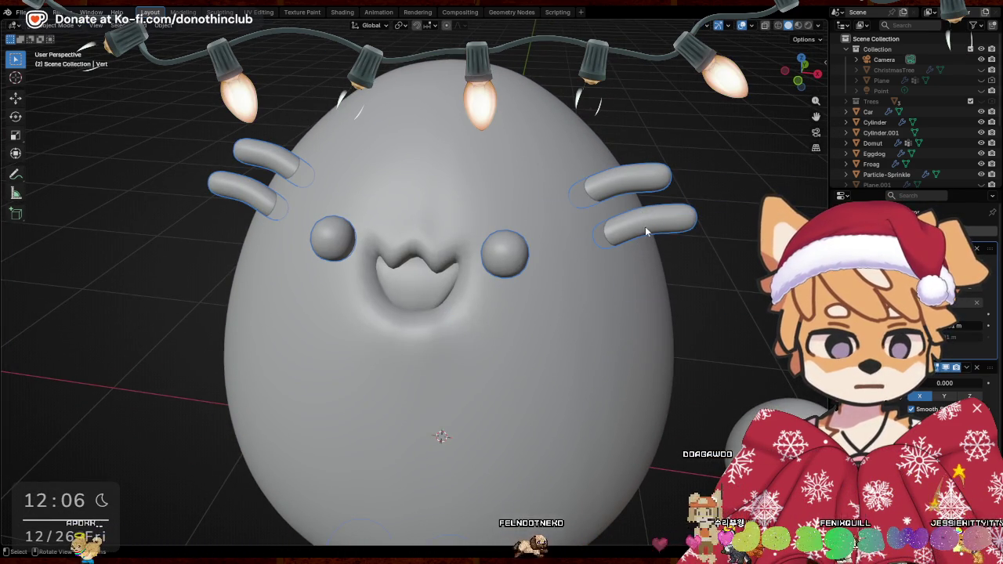
Duplicate the eyes-and-whiskers object in place as Vert.001 and open its mesh for editing
key("shift+d")
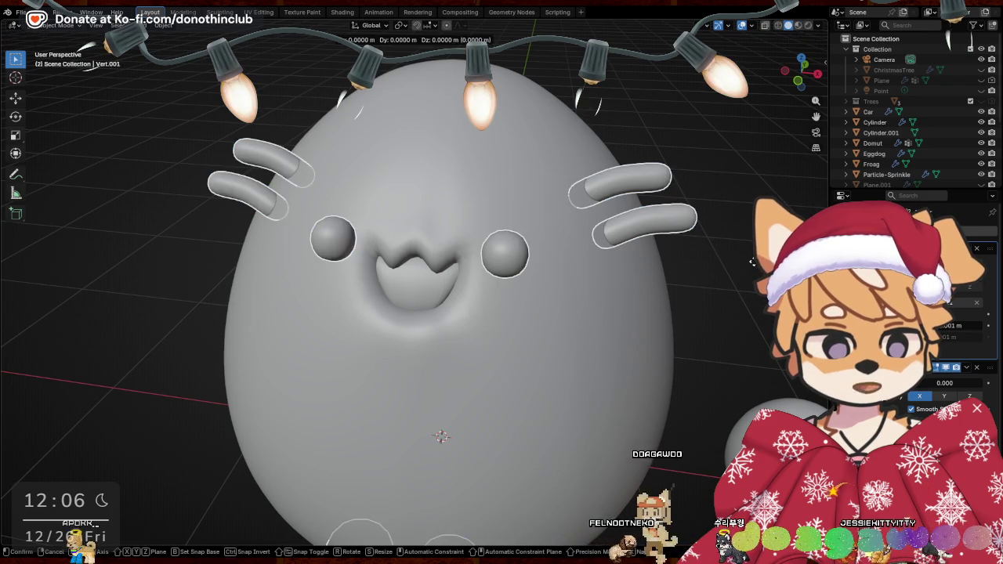
key("Escape")
key("x")
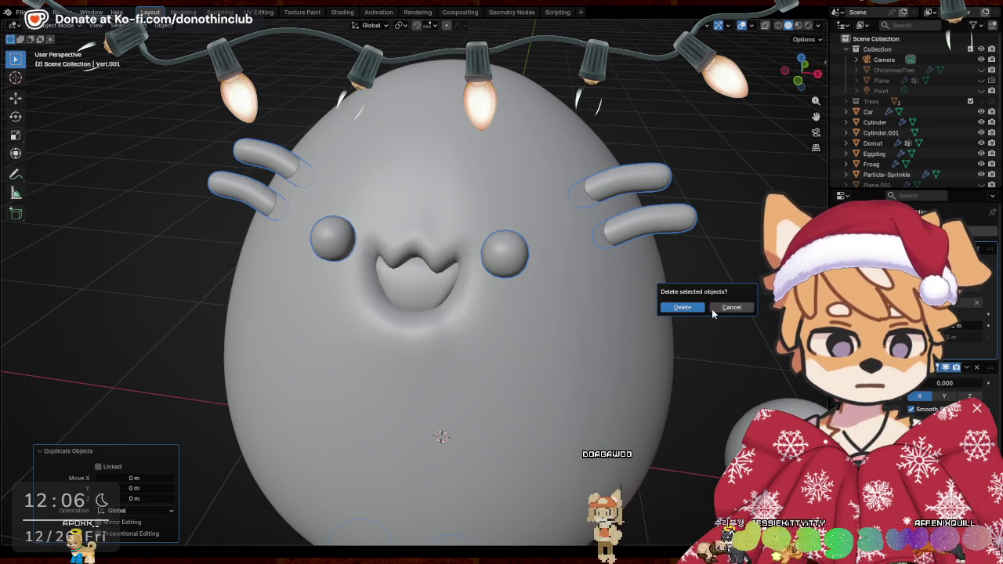
key("Escape")
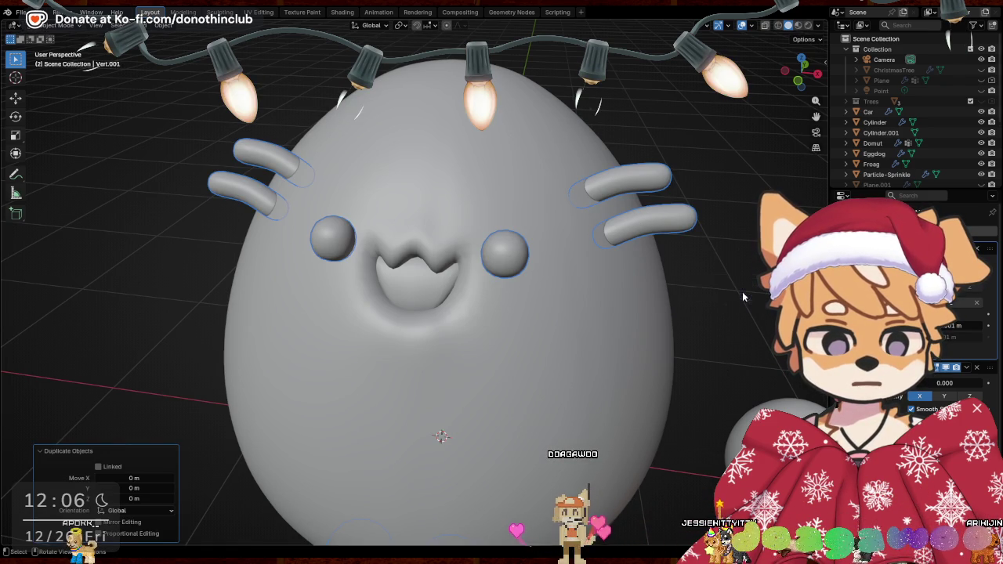
key("Tab")
scroll(743, 296, "down", 4)
Delete the copy's unwanted vertices and select the one remaining blob
left_click_drag(238, 142, 496, 513)
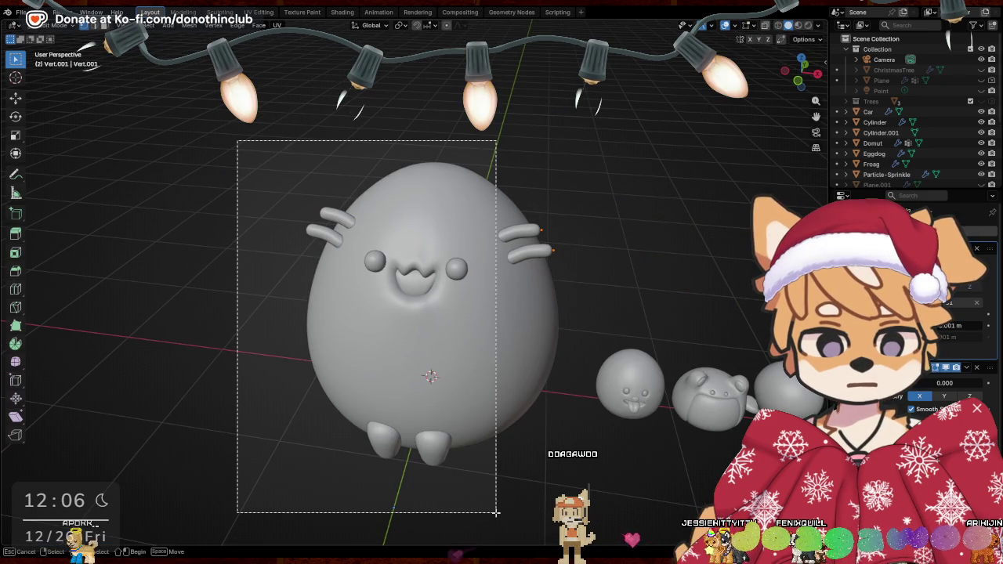
right_click(588, 355)
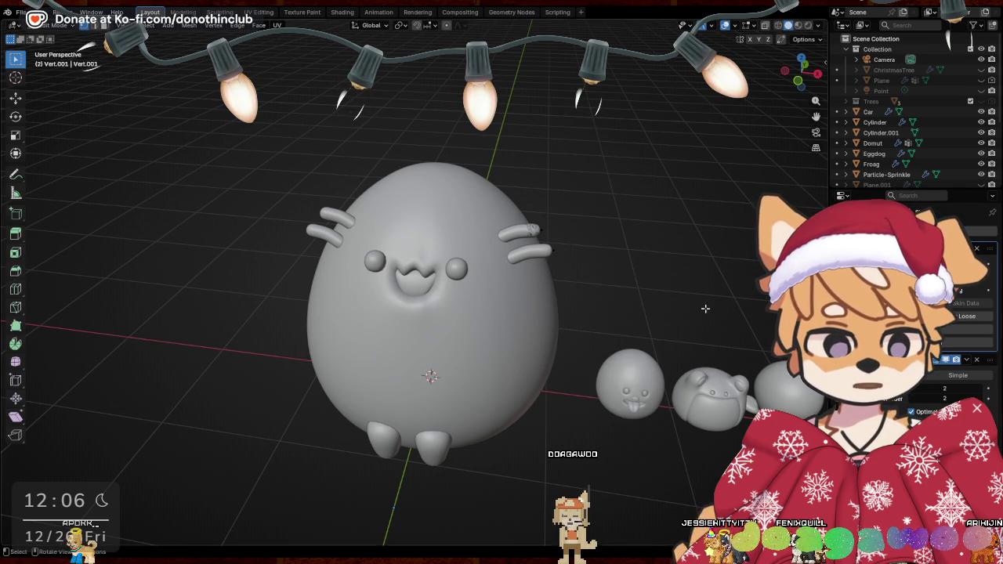
key("b")
right_click(631, 250)
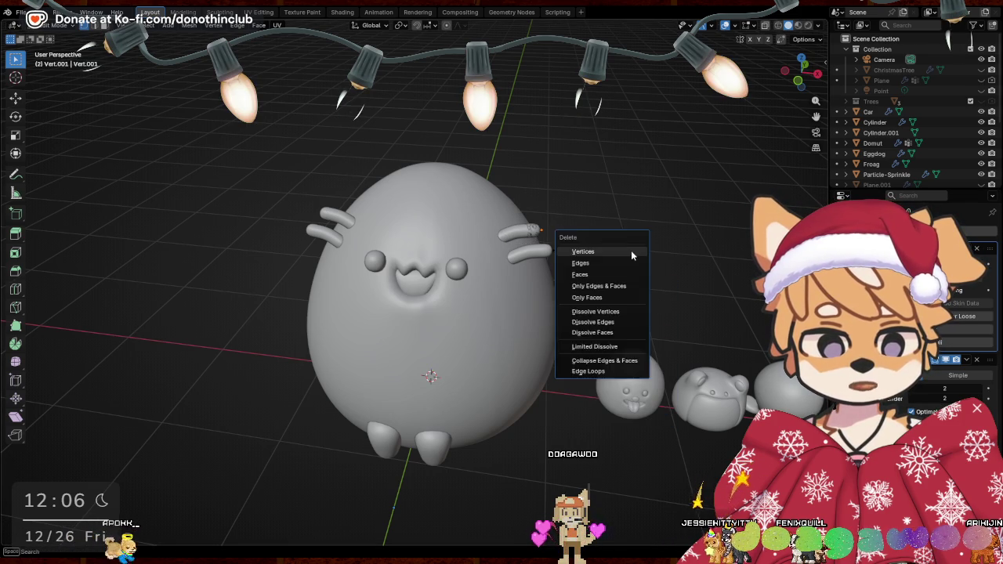
key("Escape")
key("b")
left_click_drag(490, 212, 590, 312)
Lower the blob to the body's base and shift it sideways along X
key("g")
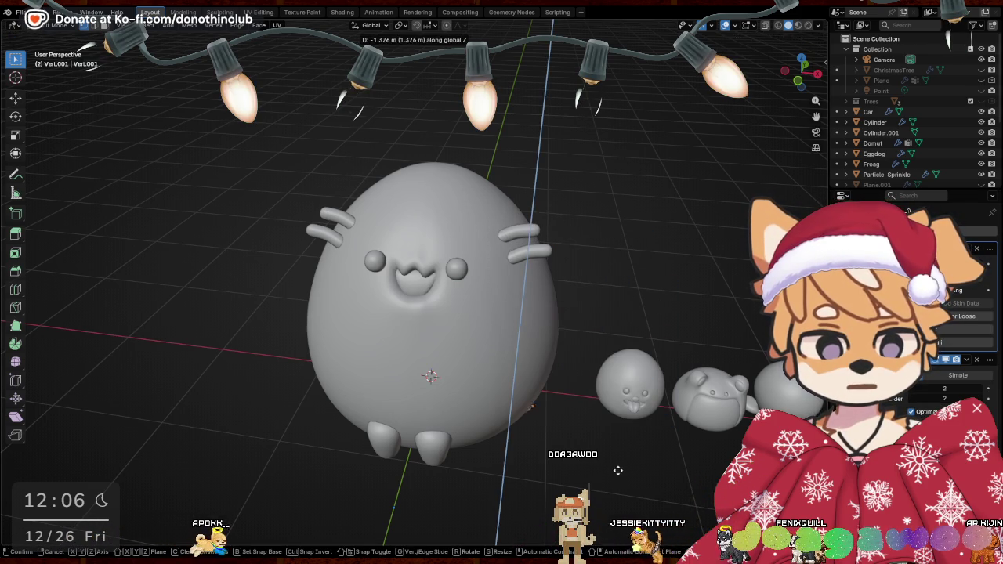
left_click(617, 471)
middle_click_drag(617, 471, 612, 477)
key("g")
key("x")
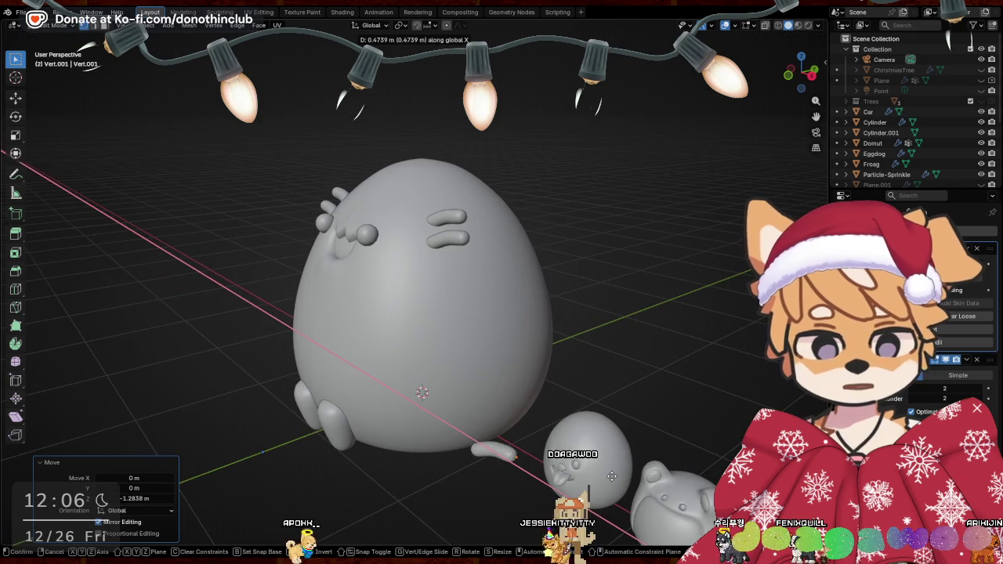
left_click(612, 477)
Rotate the blob about Z and X, then thicken it to 2.95
key("r")
key("z")
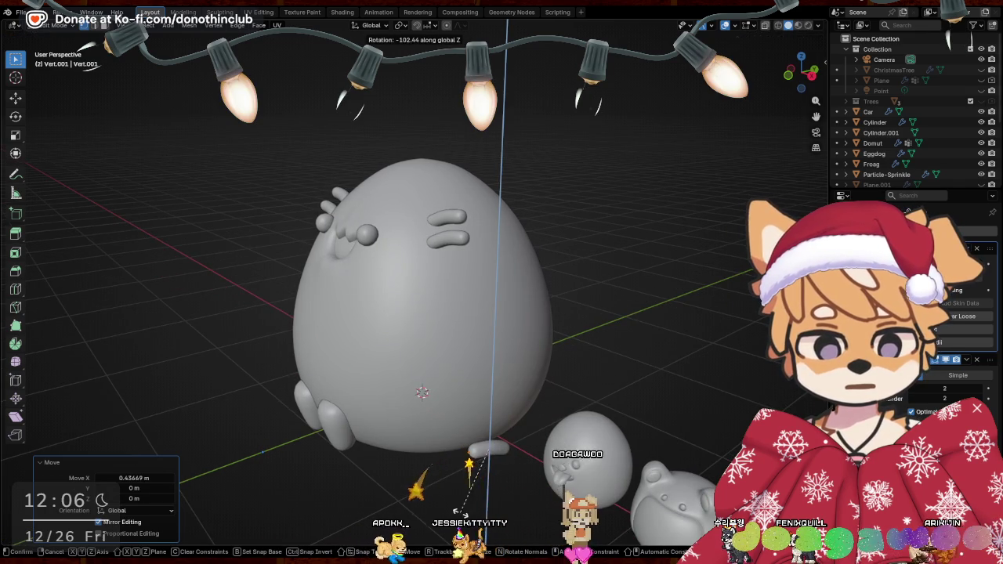
middle_click_drag(458, 511, 546, 461)
key("x")
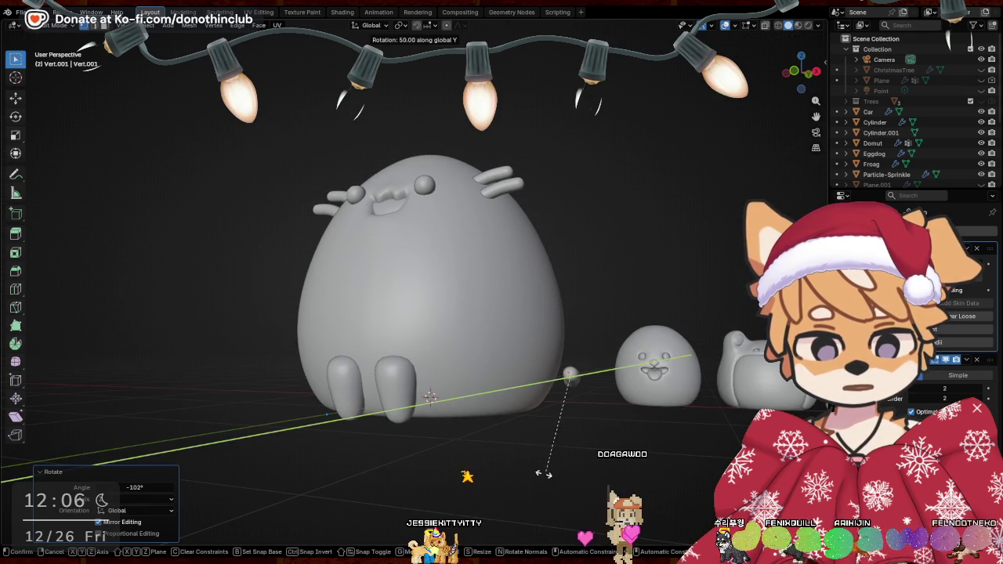
left_click(474, 486)
middle_click_drag(475, 486, 580, 378)
key("s")
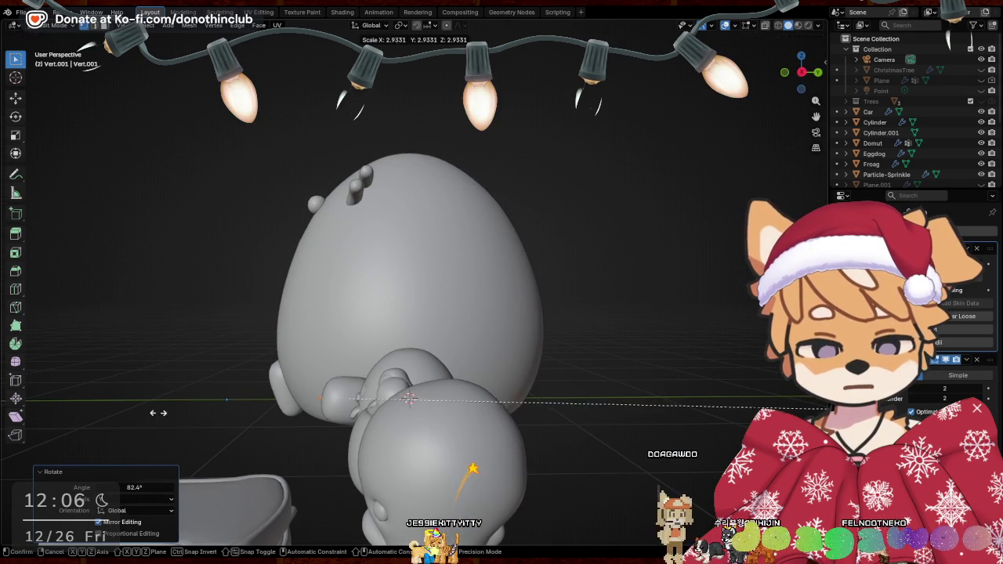
left_click(153, 413)
middle_click_drag(313, 415, 401, 314)
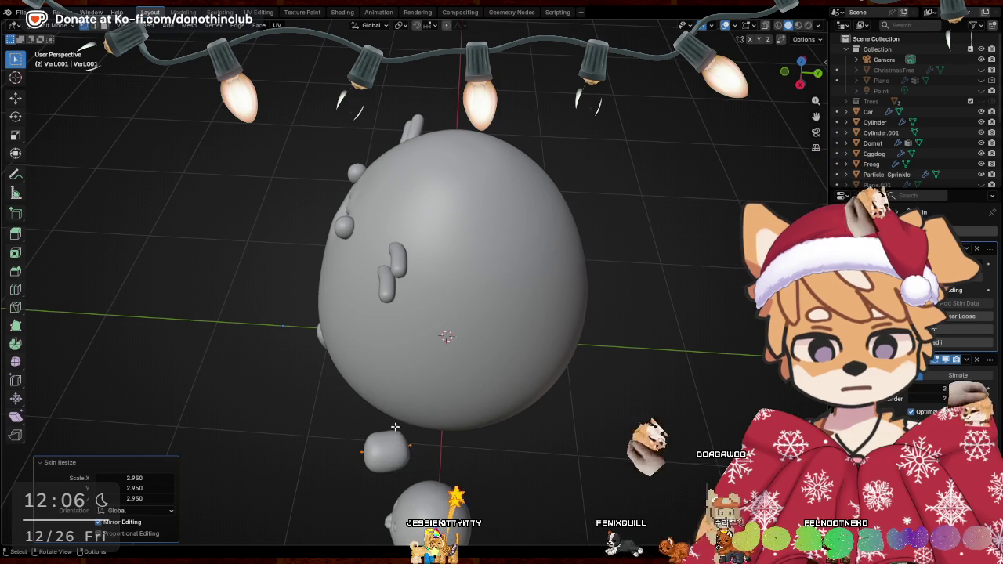
Extrude two tail segments from the blob's end vertex
key("e")
left_click(565, 446)
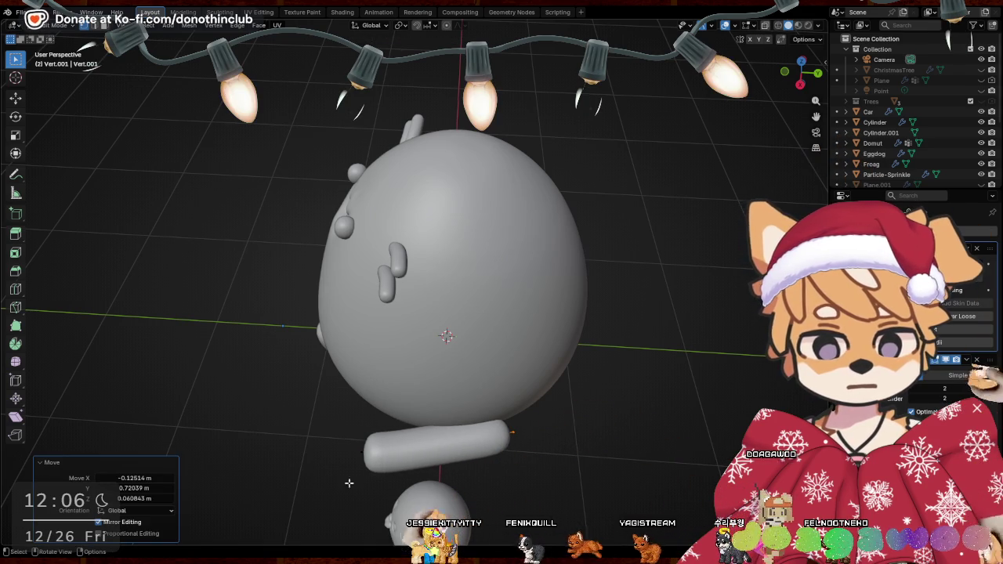
left_click_drag(321, 430, 365, 470)
key("e")
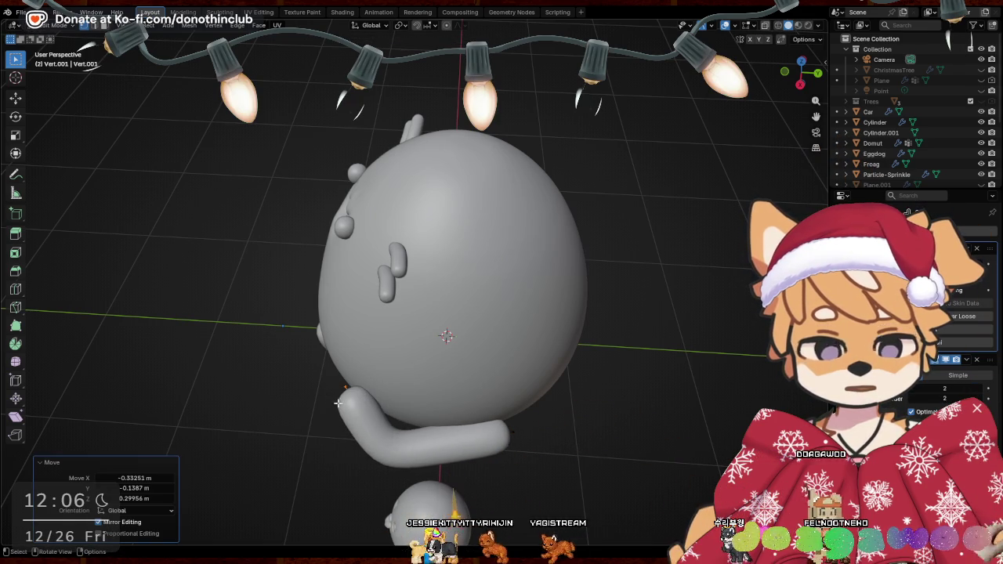
mouse_move(327, 392)
middle_mouse_down()
mouse_move(522, 417)
mouse_move(621, 373)
mouse_move(580, 368)
mouse_move(598, 374)
mouse_move(578, 405)
mouse_move(554, 416)
mouse_move(375, 324)
mouse_move(544, 420)
mouse_move(485, 376)
mouse_move(580, 450)
middle_mouse_up()
left_click(522, 418)
Reposition the tail vertex, lowering the bend along Z and shifting it along X
key("g")
left_click(534, 417)
key("g")
key("z")
left_click(495, 391)
key("g")
key("x")
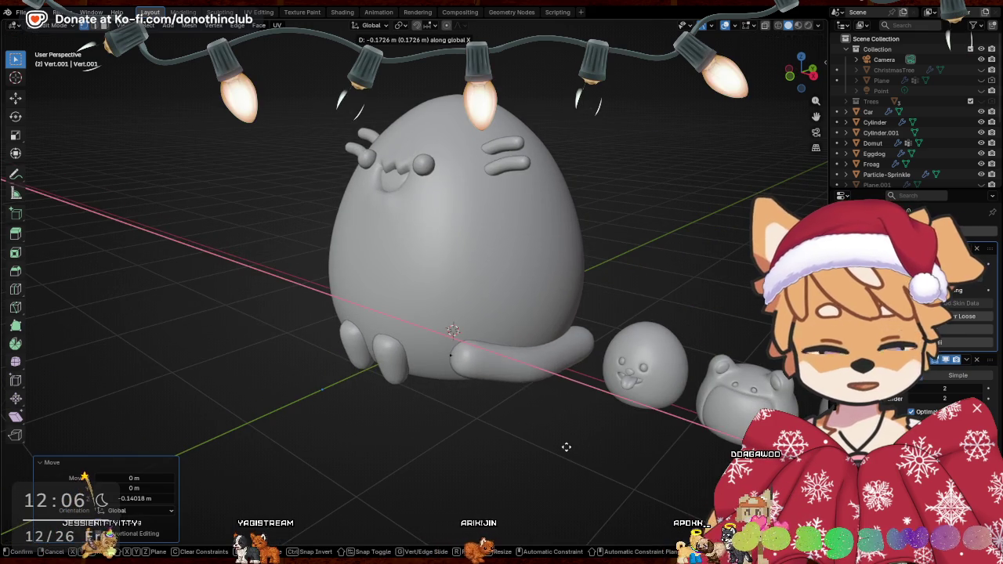
left_click(566, 447)
Slide the tail vertex along its edge and move it along X
middle_click_drag(433, 341, 486, 368)
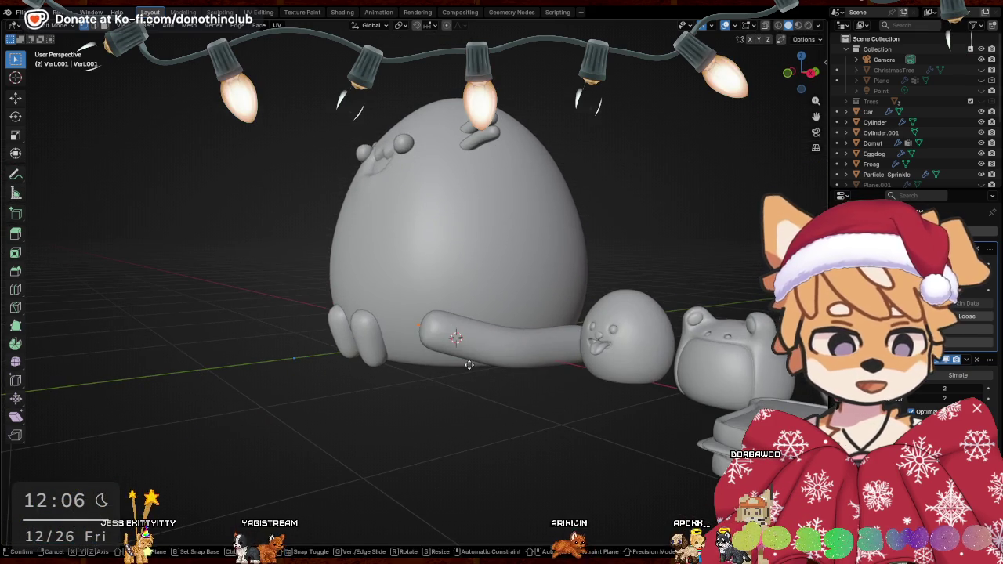
key("g")
key("g")
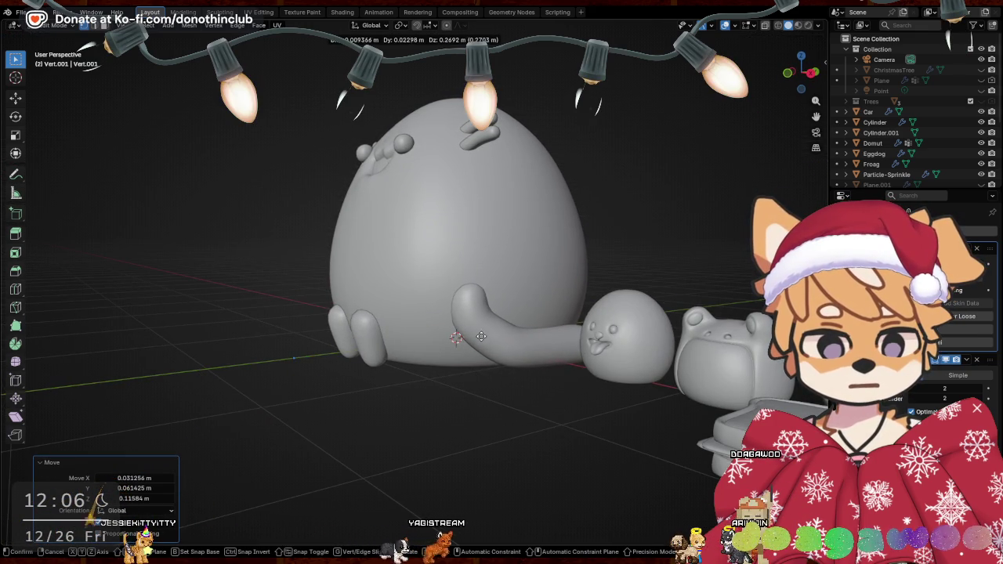
middle_click_drag(483, 335, 594, 365)
key("g")
key("x")
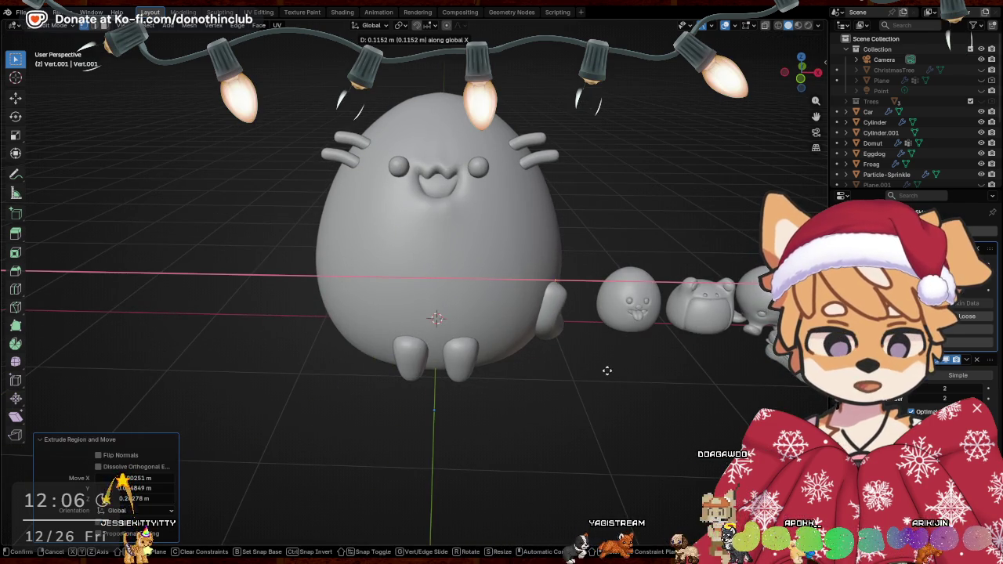
left_click(607, 370)
middle_click_drag(607, 370, 479, 344)
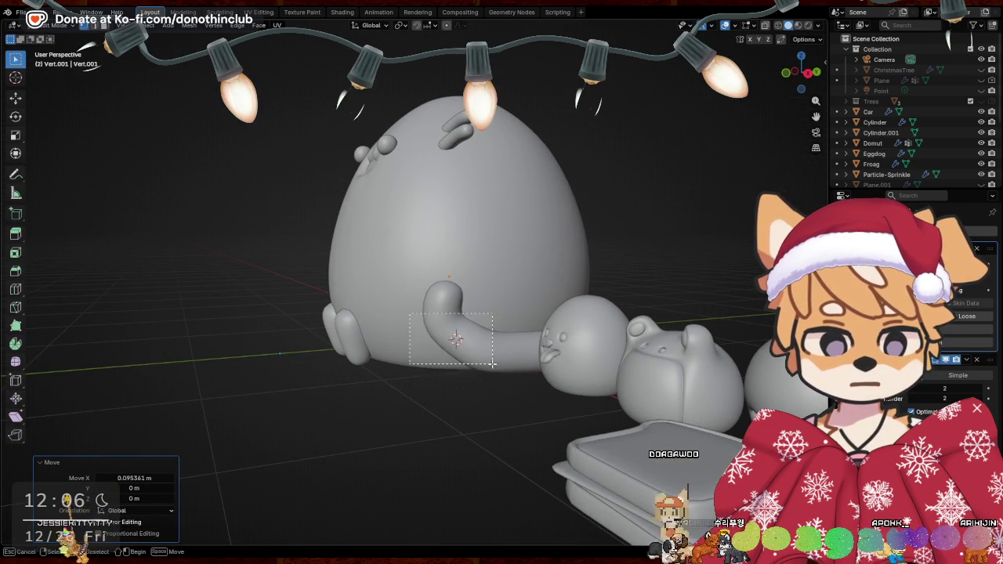
Move the tail's end vertices and resize the tail's thickness
left_click_drag(409, 314, 492, 363)
middle_click_drag(492, 363, 517, 362)
key("g")
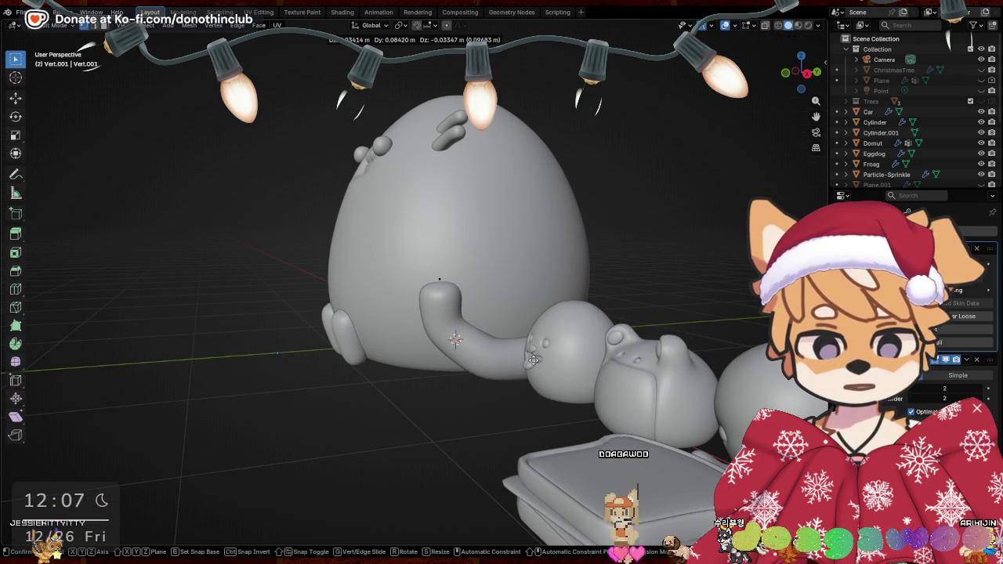
left_click(533, 360)
left_click(543, 296)
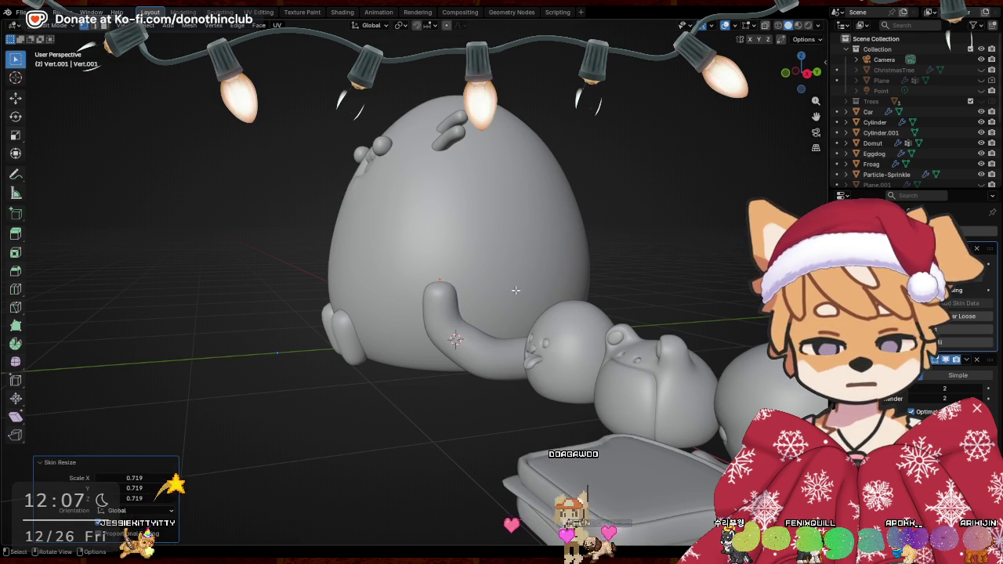
scroll(540, 301, "up", 2)
mouse_move(539, 301)
middle_mouse_down()
mouse_move(521, 298)
mouse_move(497, 370)
middle_mouse_up()
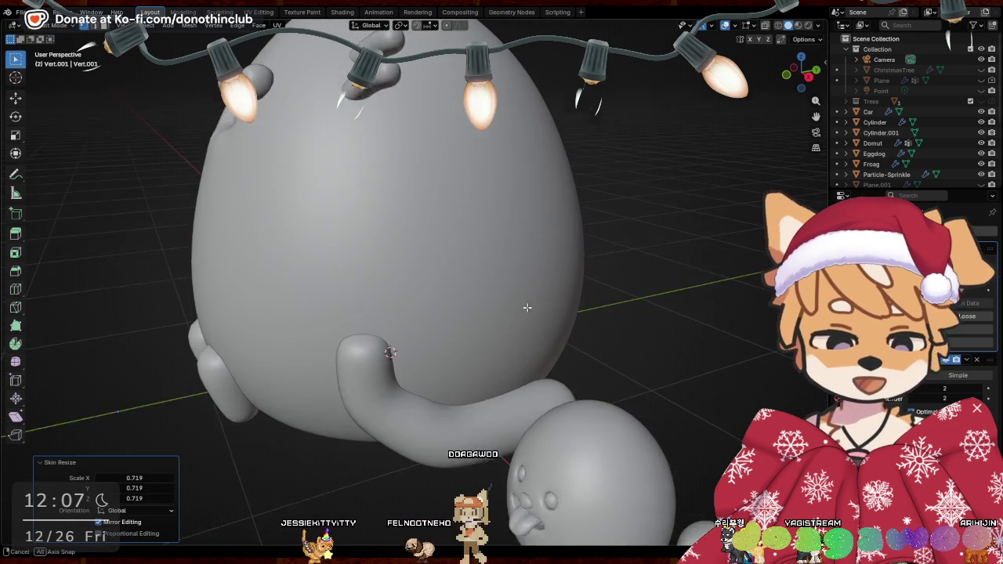
Shorten the tail along X and reposition its end
key("g")
key("x")
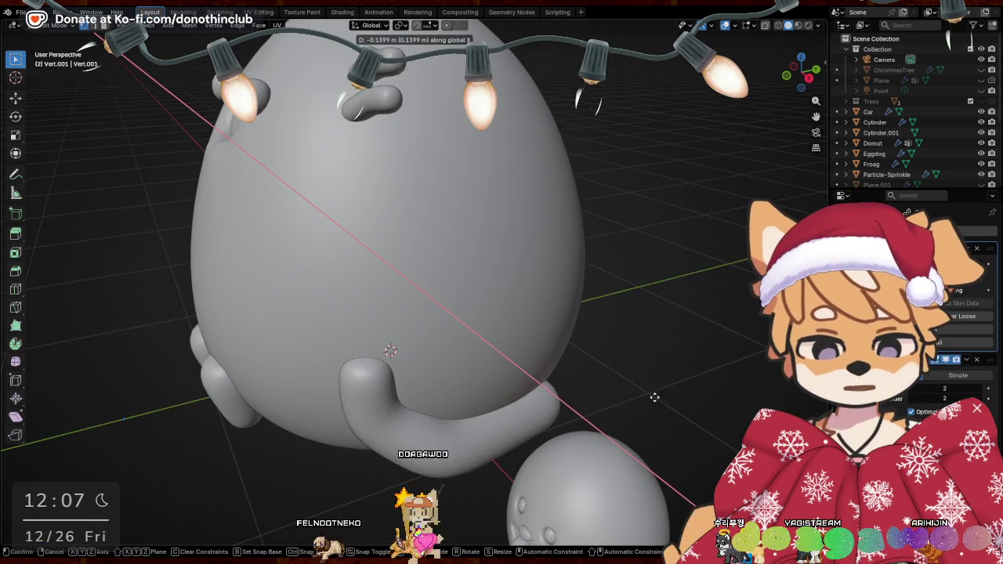
left_click(652, 398)
mouse_move(653, 398)
middle_mouse_down()
mouse_move(627, 431)
mouse_move(563, 440)
middle_mouse_up()
key("g")
left_click(657, 400)
Extrude one more tail segment vertically and shift its end along X
key("e")
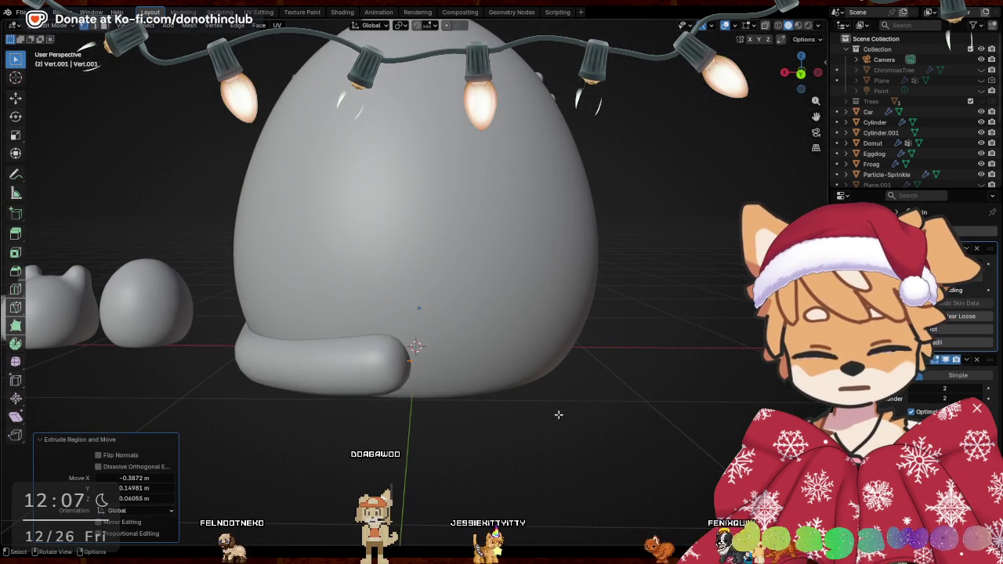
key("z")
key("g")
key("y")
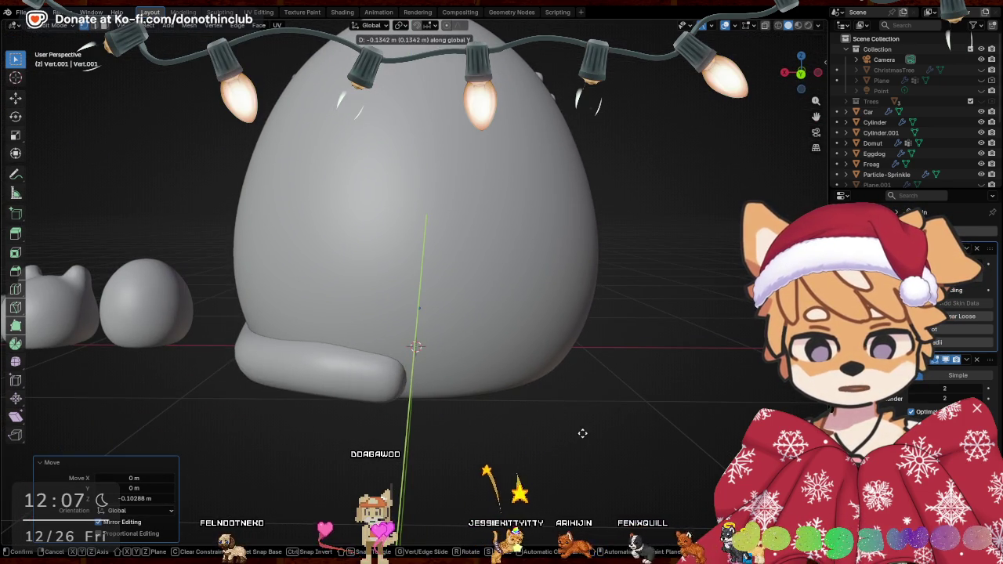
key("x")
left_click(601, 433)
middle_click_drag(601, 434, 508, 453)
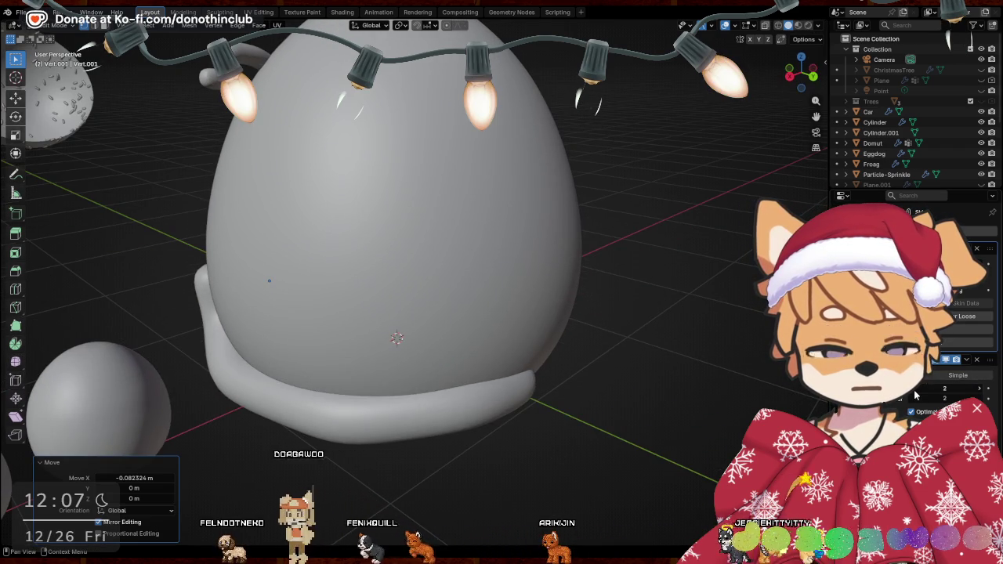
Add a Weld modifier and collapse the Skin modifier's settings
left_click(941, 235)
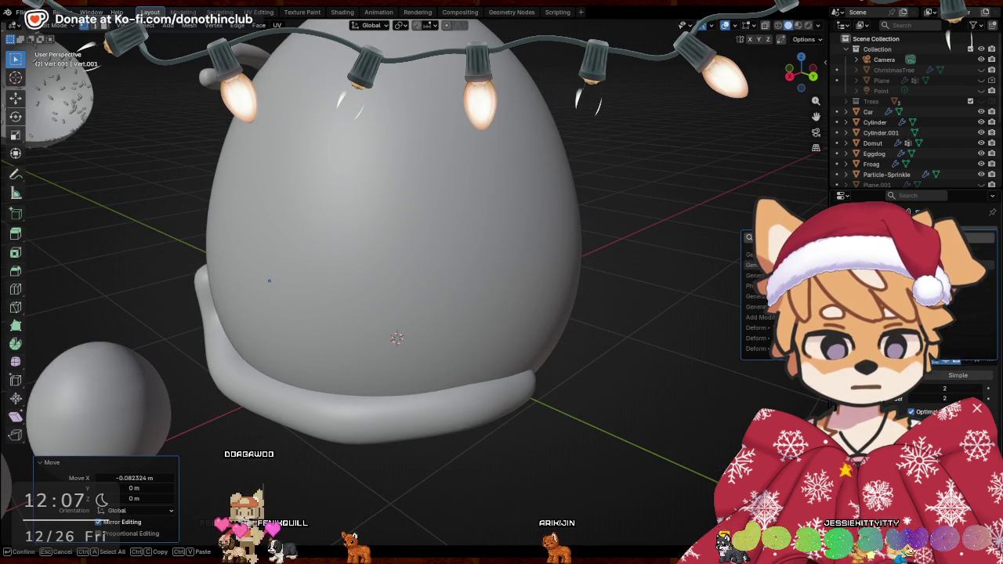
left_click(823, 313)
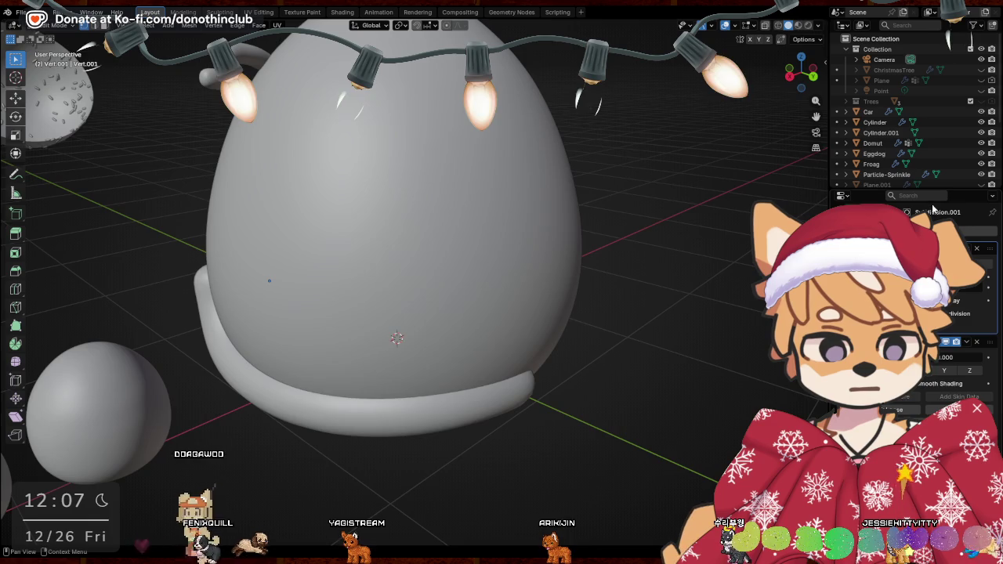
mouse_move(470, 345)
middle_mouse_down()
mouse_move(559, 358)
mouse_move(424, 137)
middle_mouse_up()
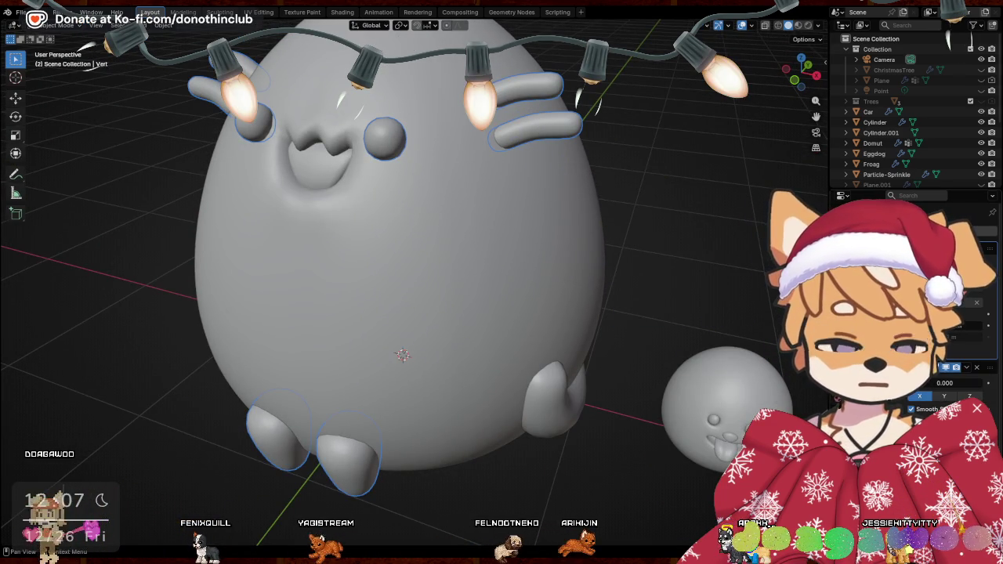
left_click(871, 232)
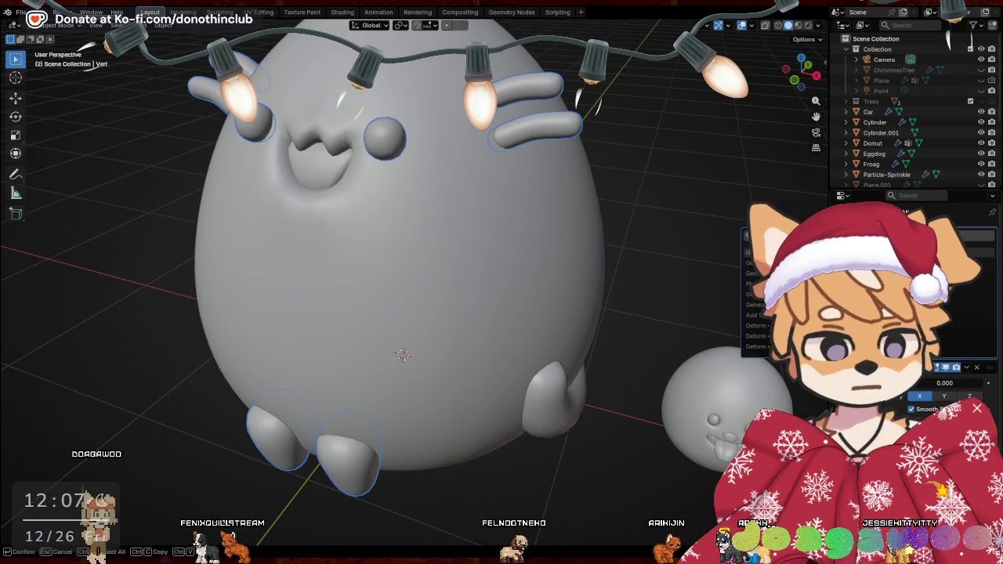
type("weld")
key("Return")
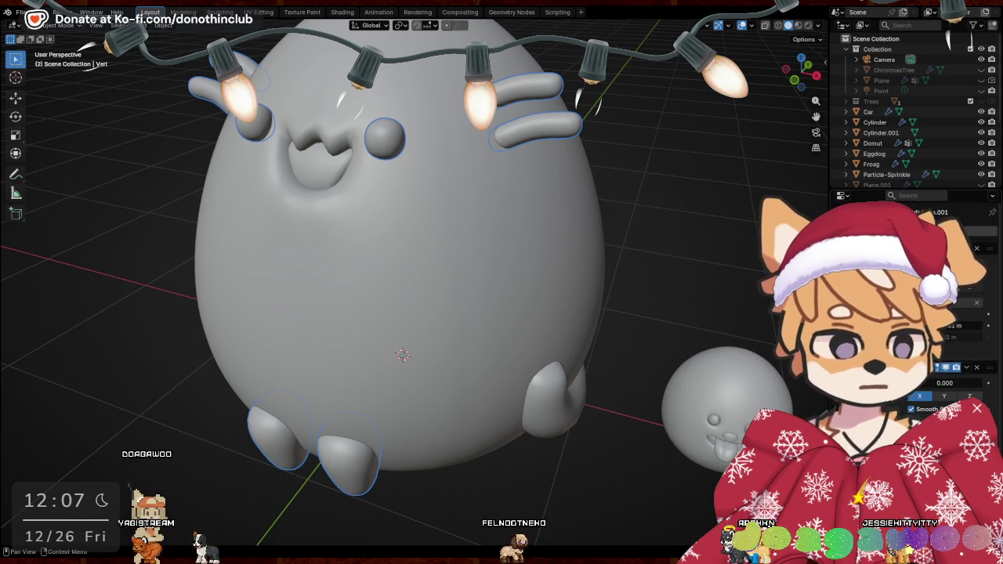
scroll(913, 329, "down", 2)
left_click(966, 304)
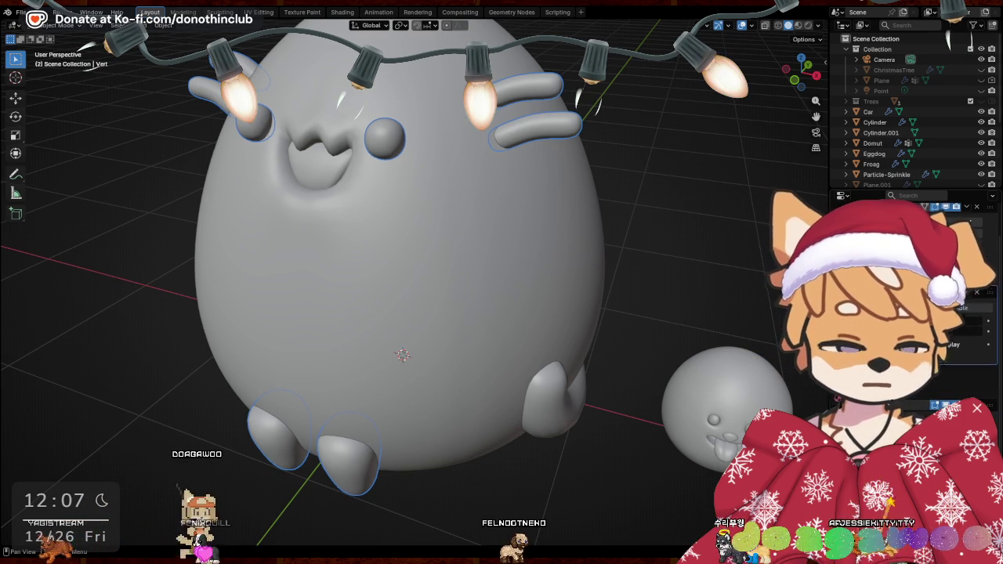
In Edit Mode, lower the whisker vertices slightly along Z
key("Tab")
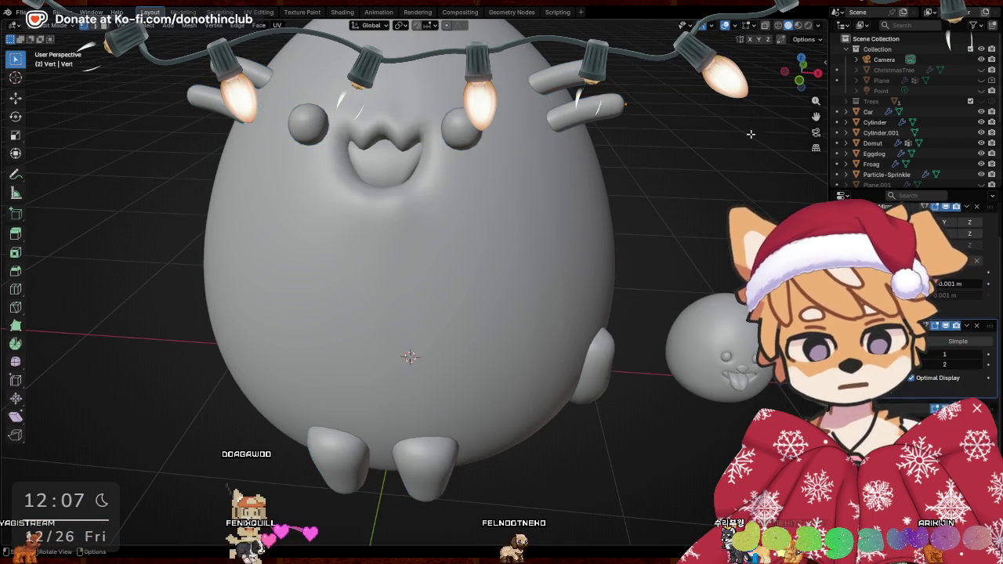
middle_click_drag(751, 134, 667, 221)
key("g")
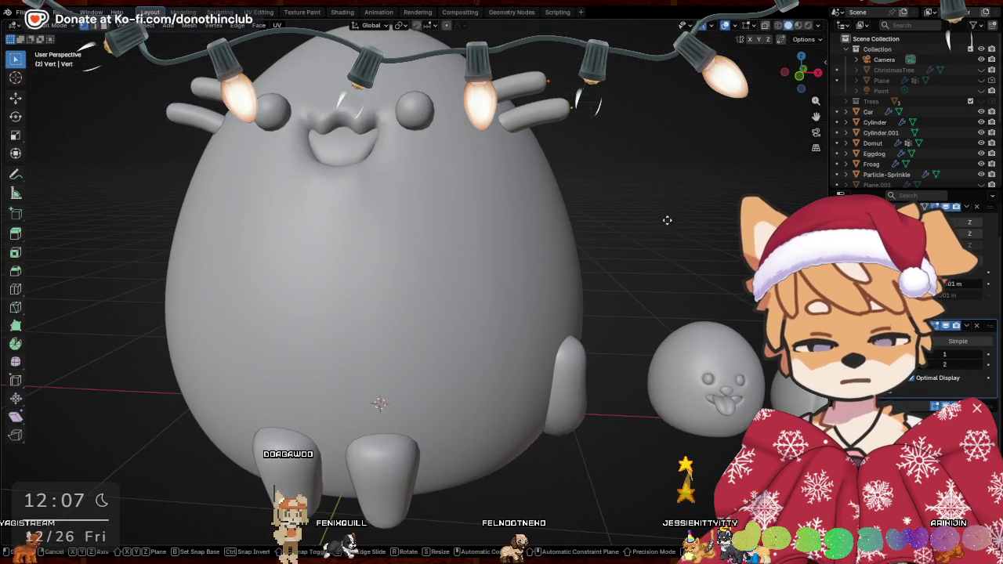
key("z")
left_click(667, 220)
middle_click_drag(667, 220, 598, 240)
key("g")
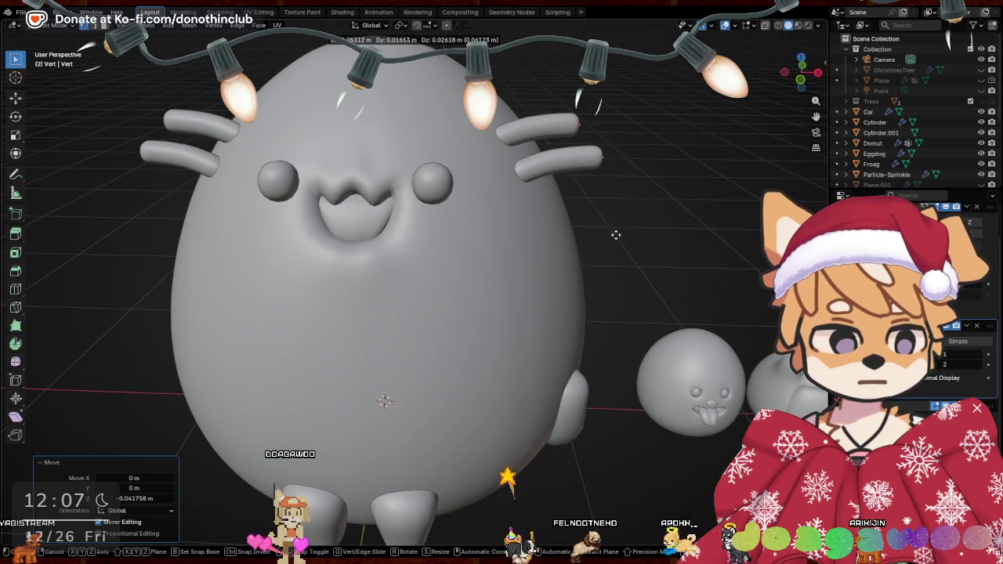
key("Tab")
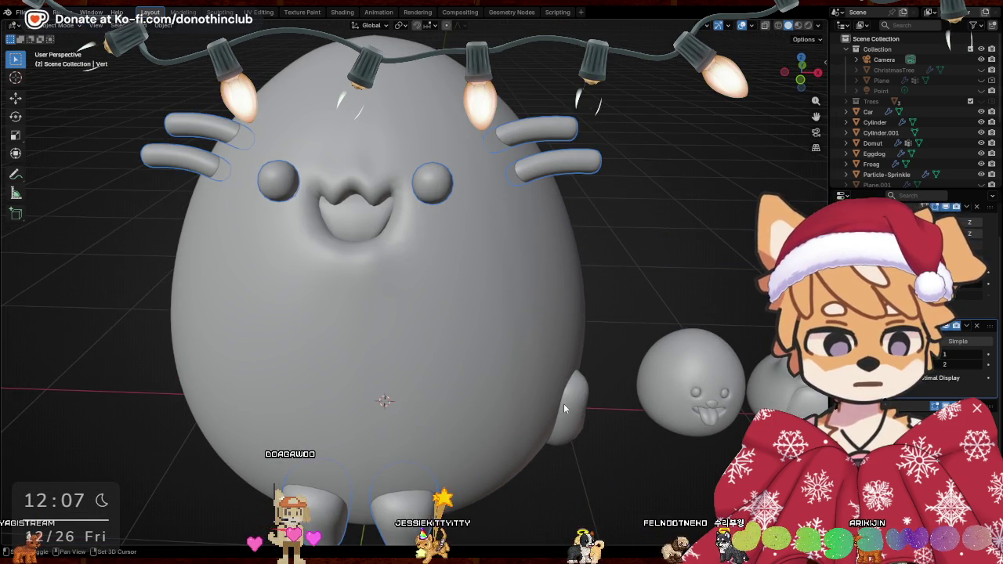
mouse_move(564, 404)
middle_mouse_down()
mouse_move(554, 419)
mouse_move(613, 413)
middle_mouse_up()
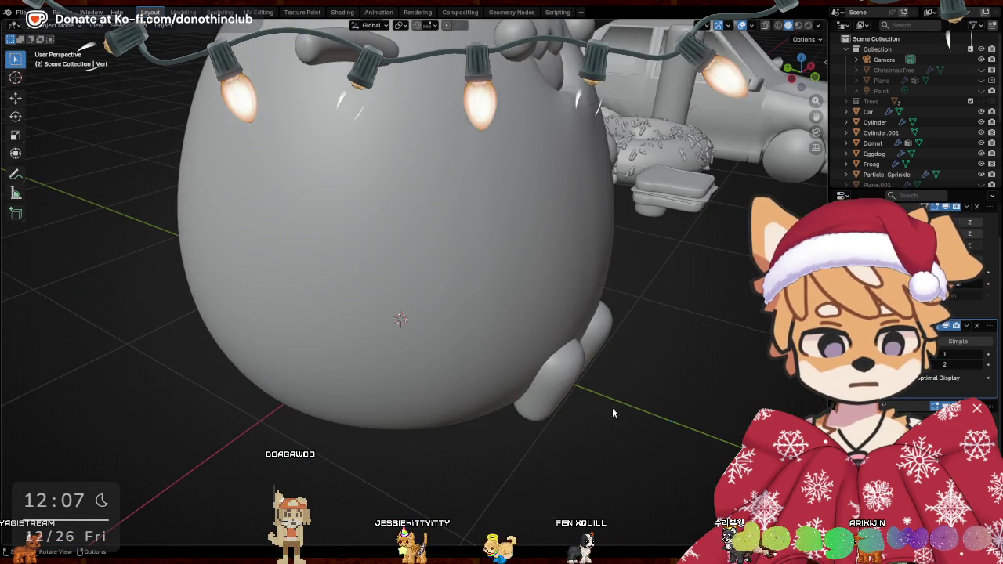
Tilt the stub at the body's lower right by about -11.4° around X
key("r")
key("x")
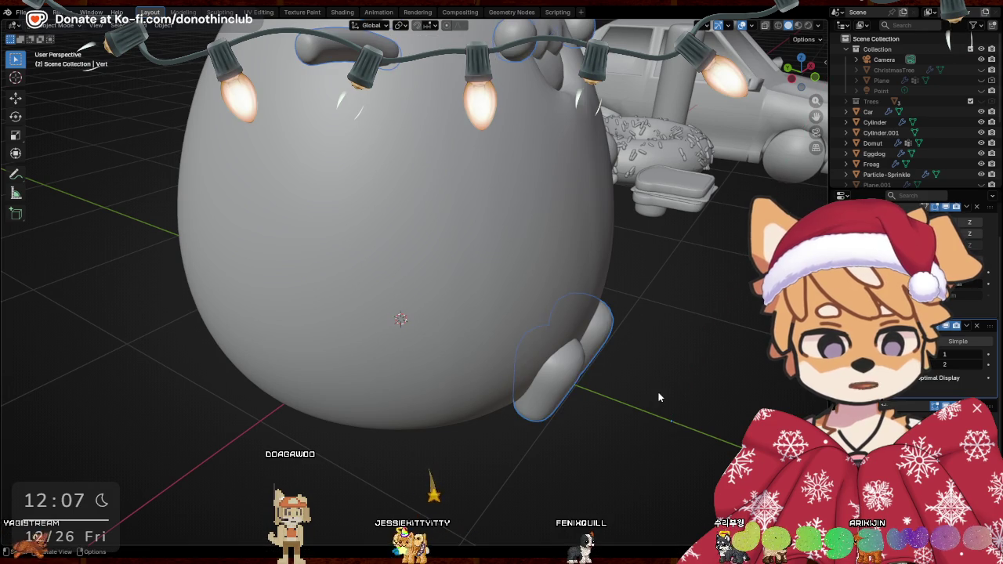
left_click_drag(421, 264, 663, 489)
key("r")
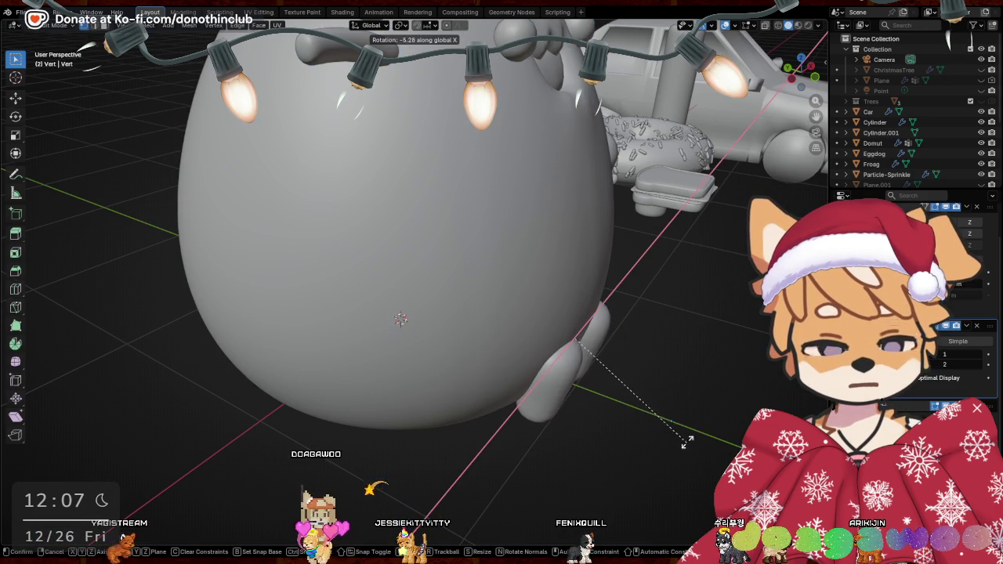
left_click(679, 436)
mouse_move(678, 436)
middle_mouse_down()
mouse_move(614, 332)
mouse_move(672, 384)
mouse_move(477, 347)
mouse_move(381, 350)
mouse_move(306, 335)
mouse_move(324, 313)
mouse_move(486, 349)
mouse_move(573, 332)
mouse_move(667, 465)
mouse_move(439, 222)
mouse_move(478, 248)
mouse_move(450, 263)
middle_mouse_up()
key("r")
left_click(654, 377)
Leave Edit Mode and start editing the egg-shaped body mesh
key("Tab")
left_click(468, 367)
left_click(439, 222)
key("Tab")
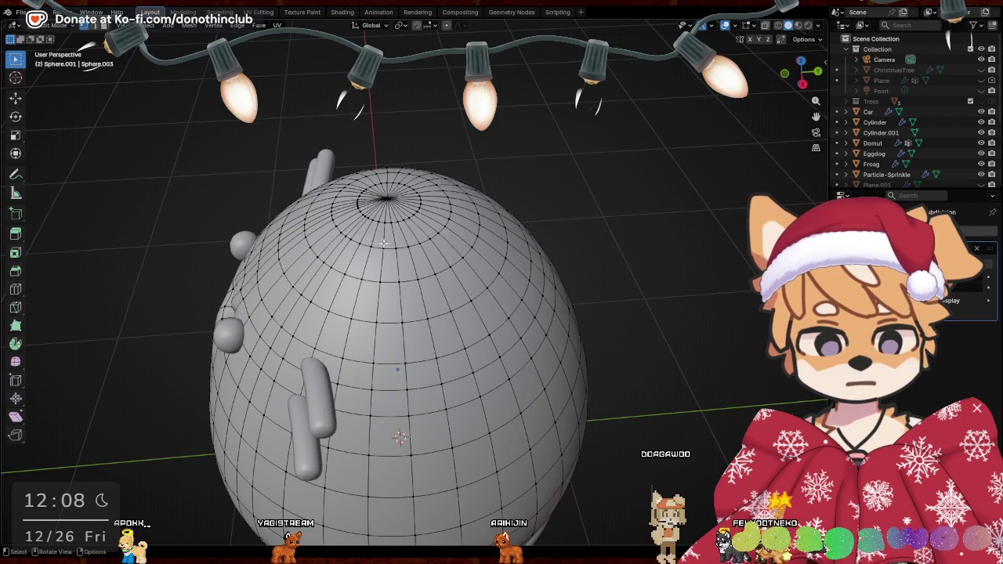
Select an edge on top of the head and grow it into a face block
left_click_drag(384, 244, 377, 250)
left_click_drag(440, 356, 430, 368)
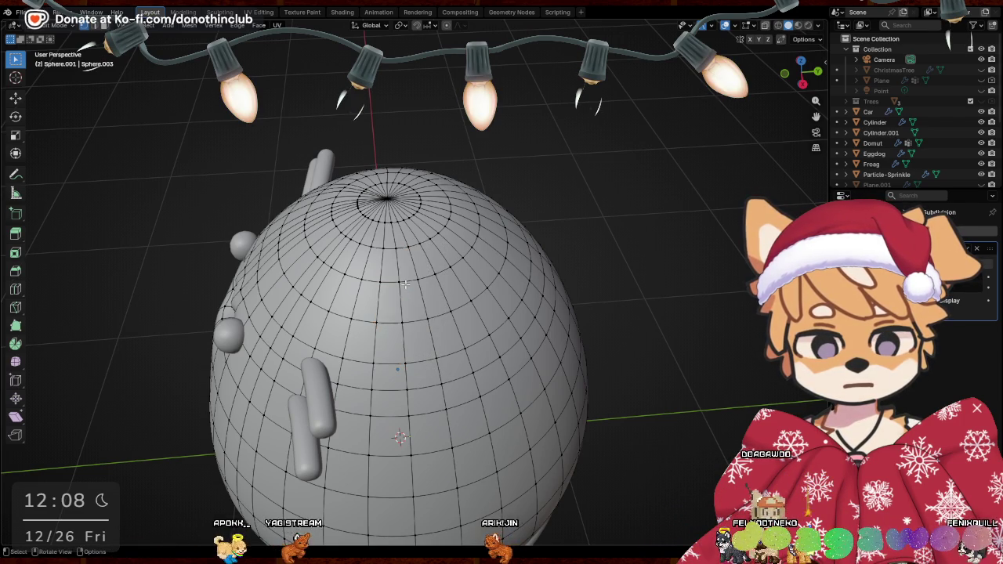
mouse_move(405, 285)
middle_mouse_down()
mouse_move(372, 230)
mouse_move(374, 212)
middle_mouse_up()
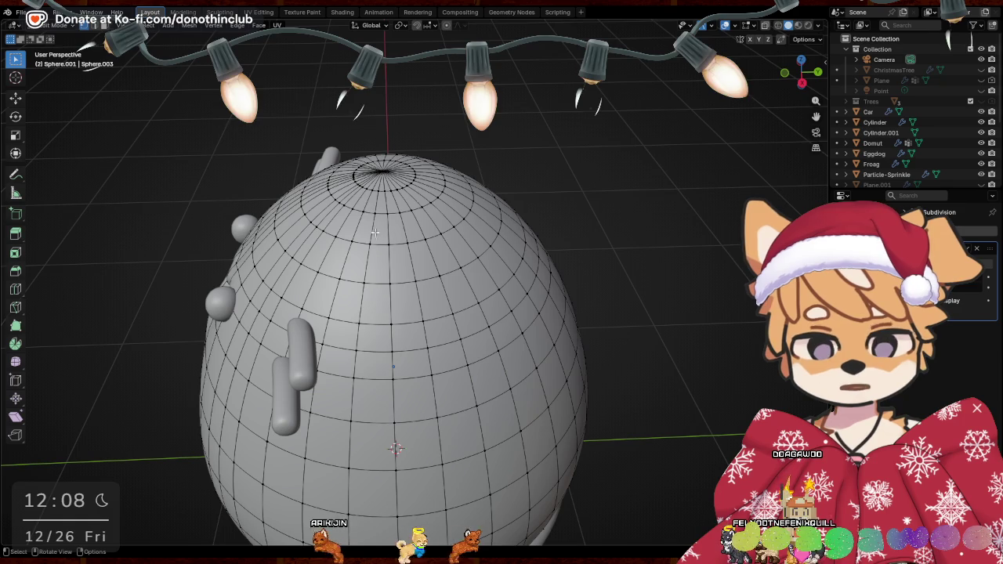
left_click_drag(365, 239, 414, 253)
middle_click_drag(415, 253, 432, 261)
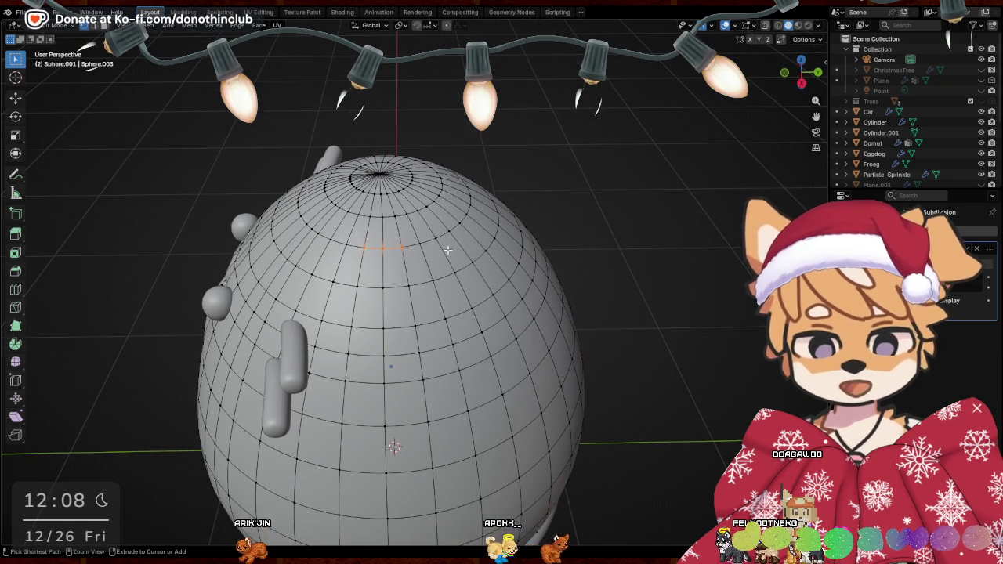
key("ctrl+KP_Add")
mouse_move(419, 201)
middle_mouse_down()
mouse_move(519, 271)
mouse_move(491, 238)
middle_mouse_up()
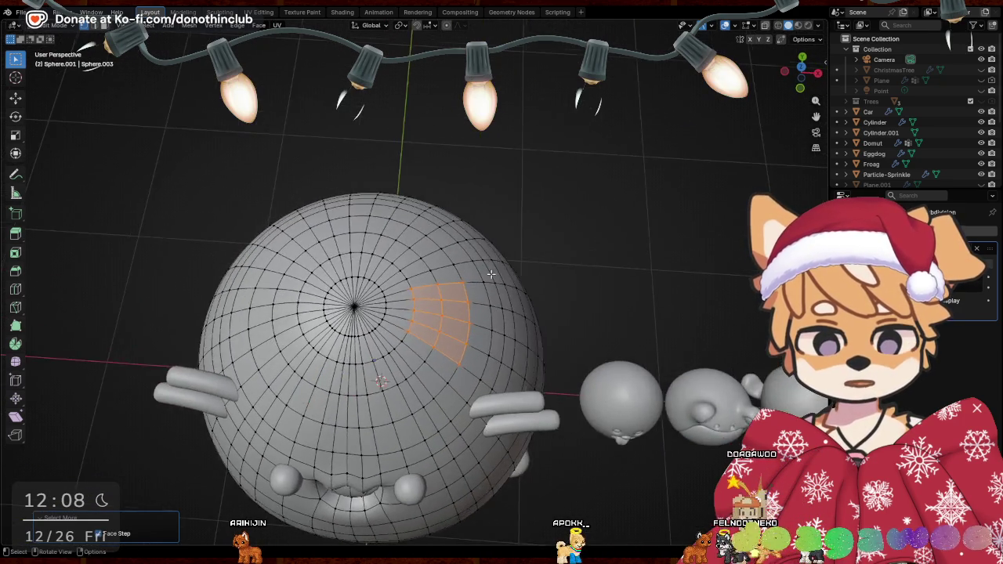
Extrude the faces into an ear and shrink its tip to a point
key("e")
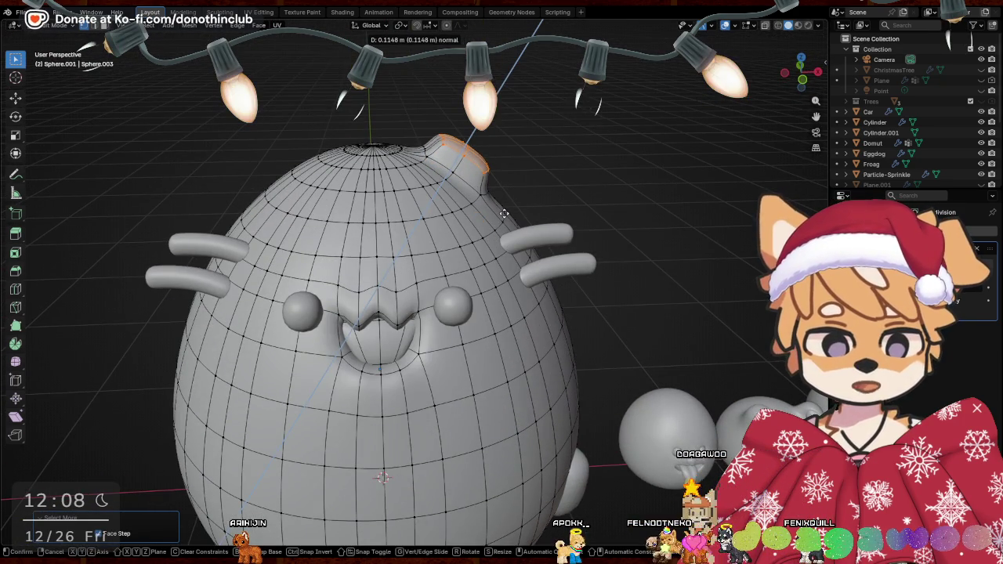
left_click(511, 211)
middle_click_drag(511, 211, 615, 188)
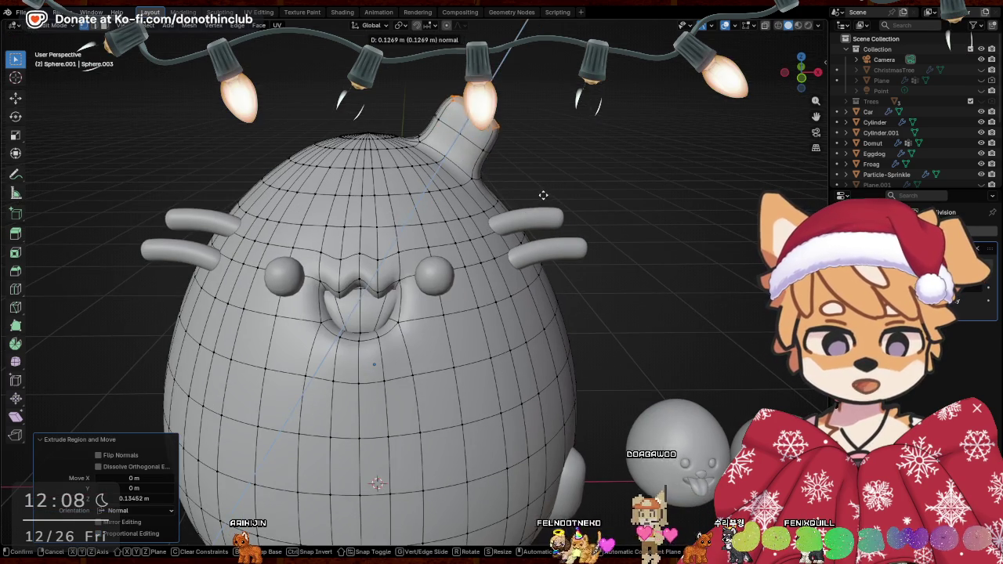
left_click(548, 152)
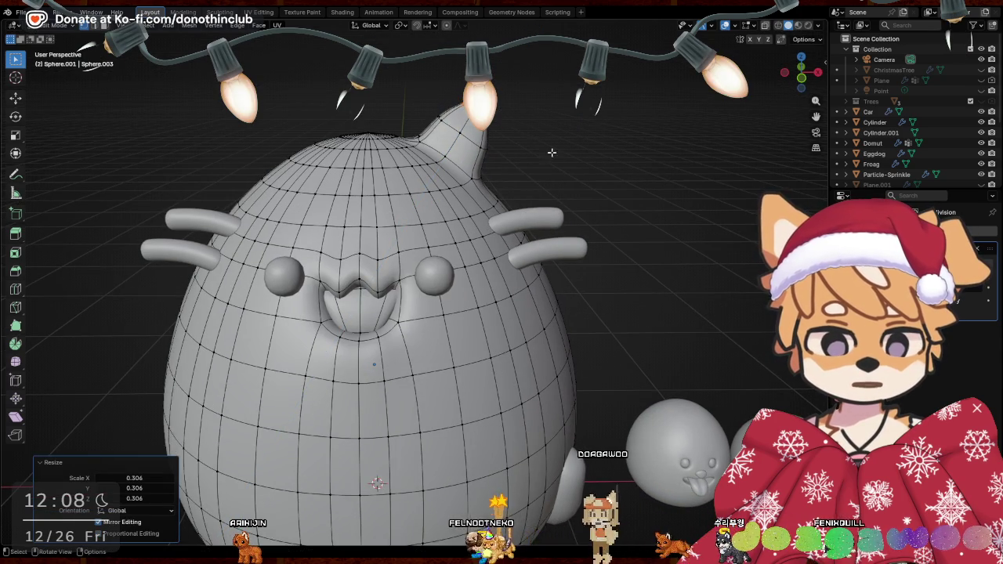
mouse_move(548, 152)
middle_mouse_down()
mouse_move(645, 217)
mouse_move(519, 177)
middle_mouse_up()
Round the ear's base loop with LoopTools Circle and squash it along Y
right_click(519, 176)
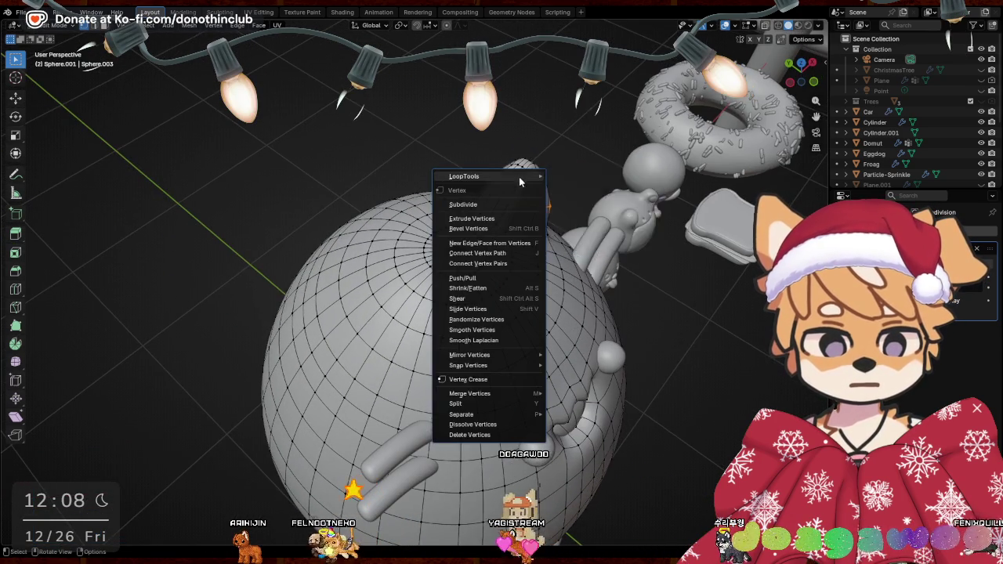
mouse_move(478, 177)
left_click(587, 188)
mouse_move(587, 188)
middle_mouse_down()
mouse_move(663, 238)
mouse_move(490, 244)
mouse_move(594, 227)
middle_mouse_up()
key("s")
key("y")
left_click(620, 241)
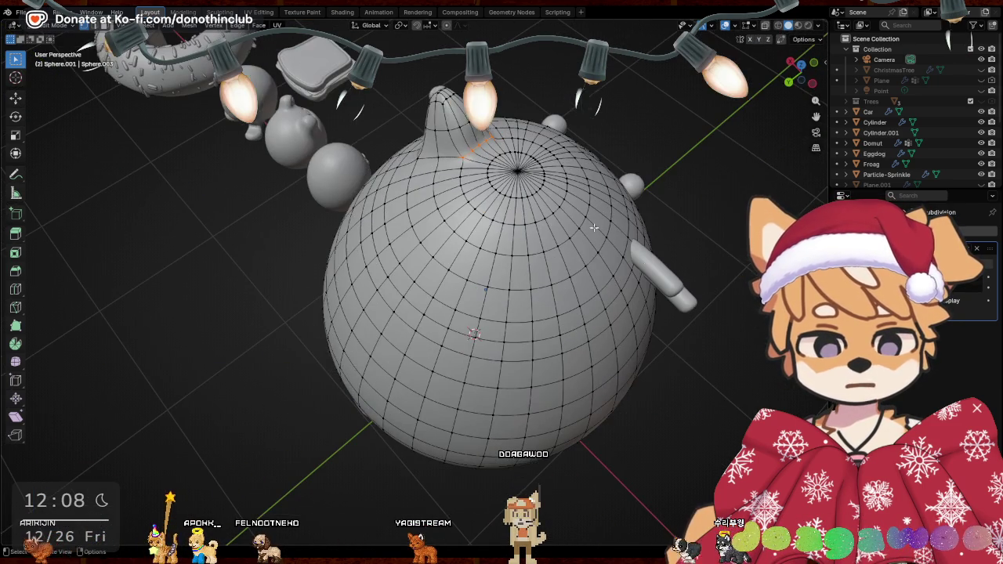
Re-circle the base loop, flatten it to 0.619 along Y, then deselect it
middle_click_drag(428, 158, 646, 118)
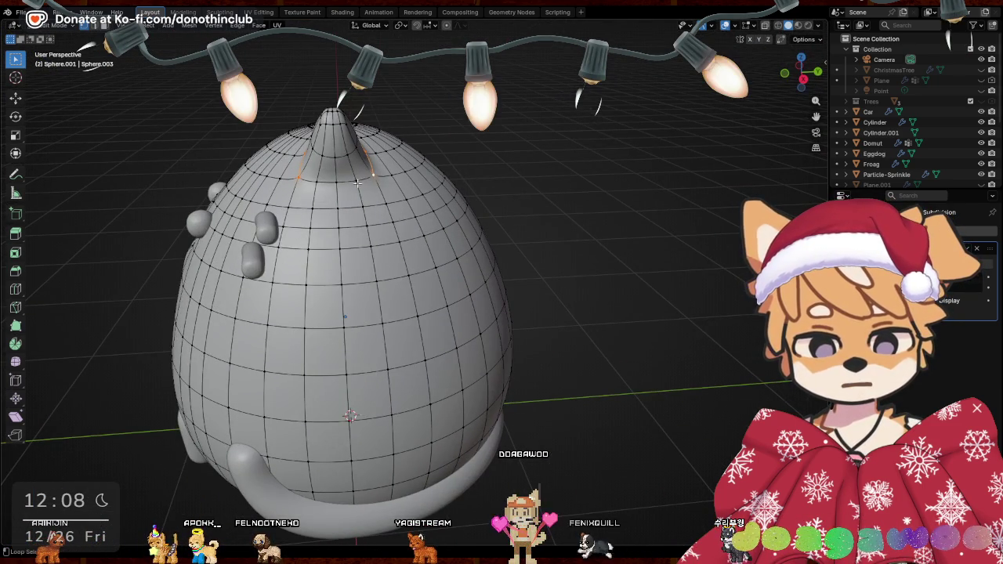
right_click(312, 183)
left_click(393, 193)
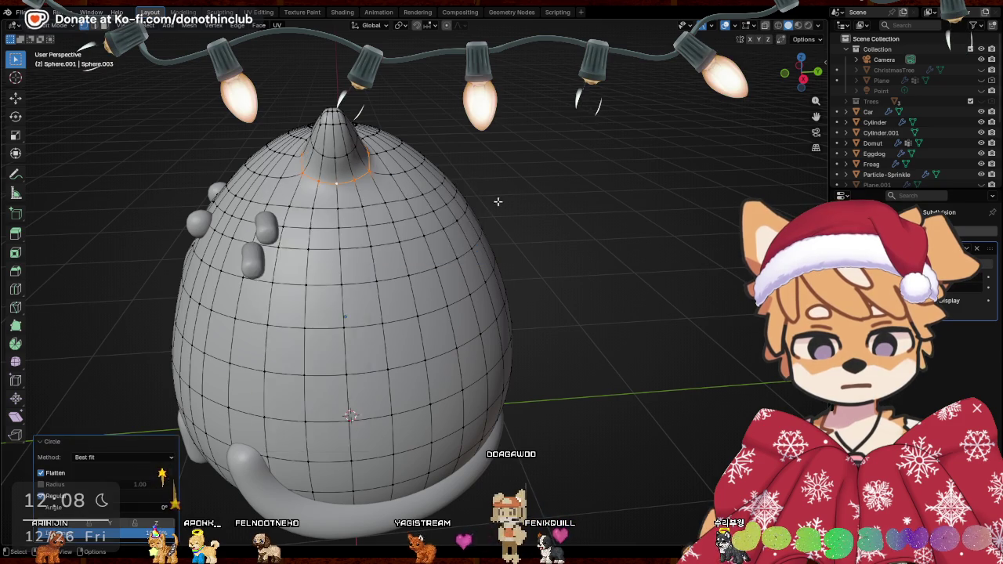
key("s")
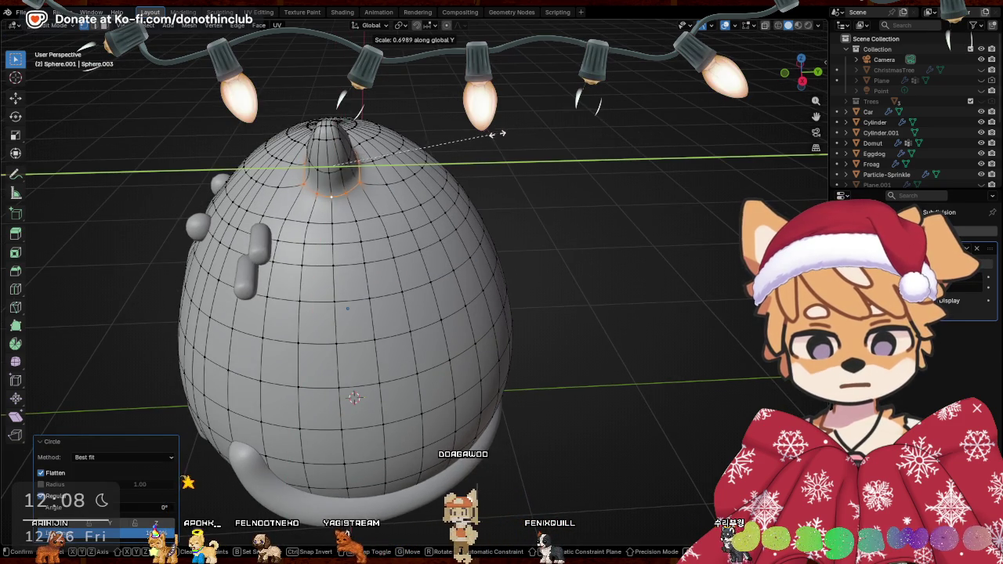
left_click(498, 133)
mouse_move(482, 152)
middle_mouse_down()
mouse_move(600, 179)
mouse_move(567, 147)
mouse_move(560, 273)
middle_mouse_up()
scroll(562, 275, "up", 3)
mouse_move(470, 266)
middle_mouse_down()
mouse_move(332, 328)
mouse_move(410, 280)
middle_mouse_up()
key("alt+a")
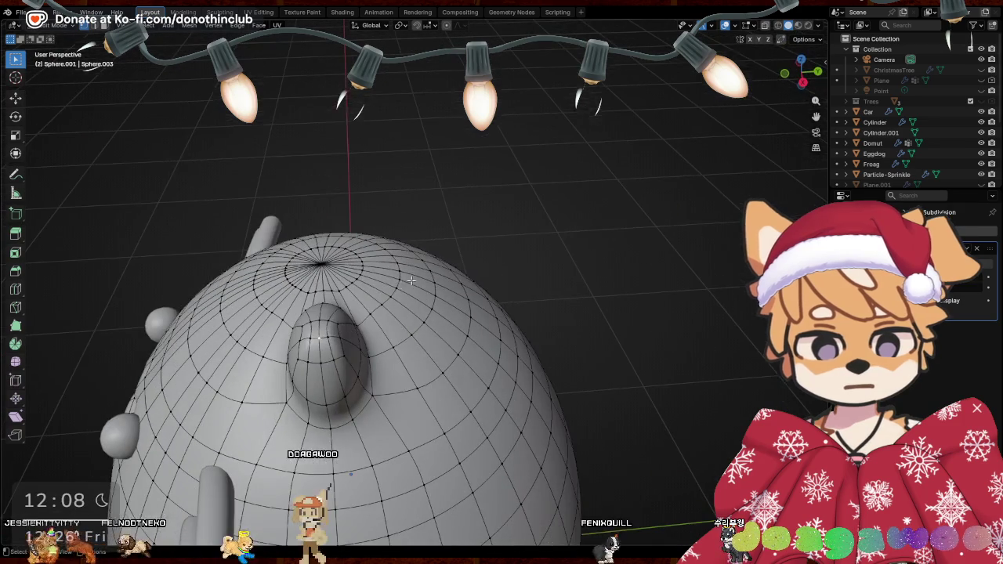
Make the ear tip loop circular with LoopTools and squash it along Y
right_click(473, 285)
left_click(474, 285)
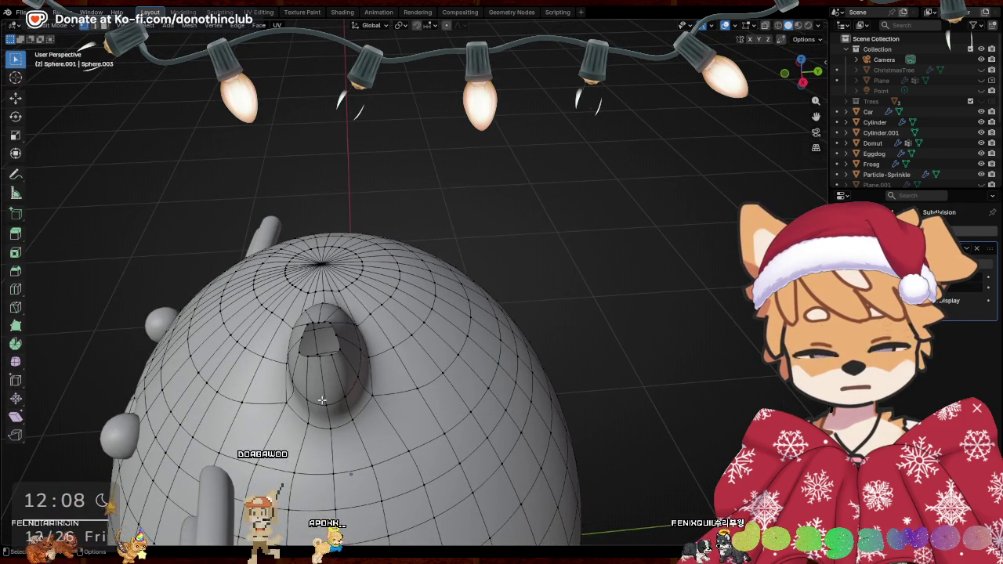
right_click(327, 362)
mouse_move(268, 285)
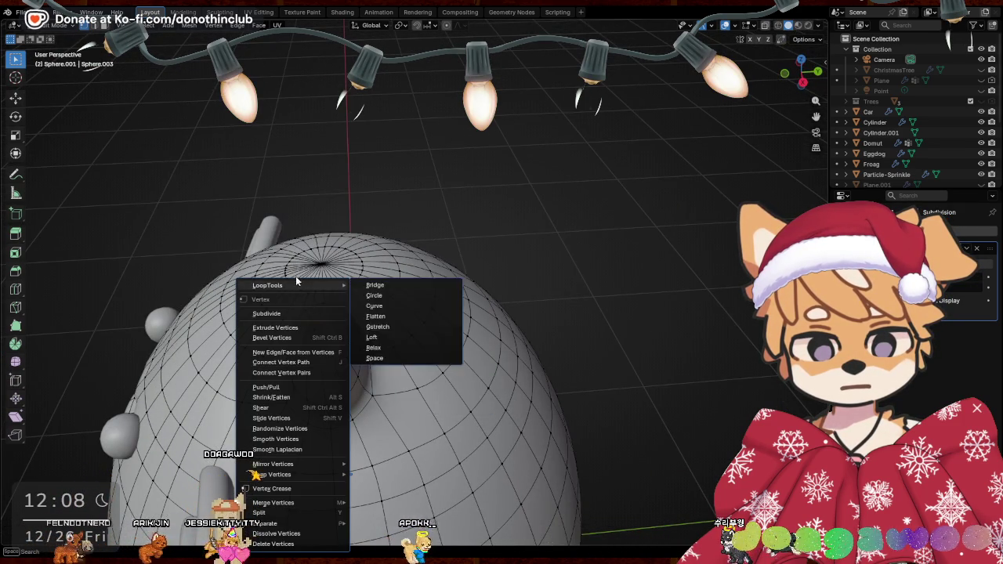
left_click(374, 295)
key("s")
key("x")
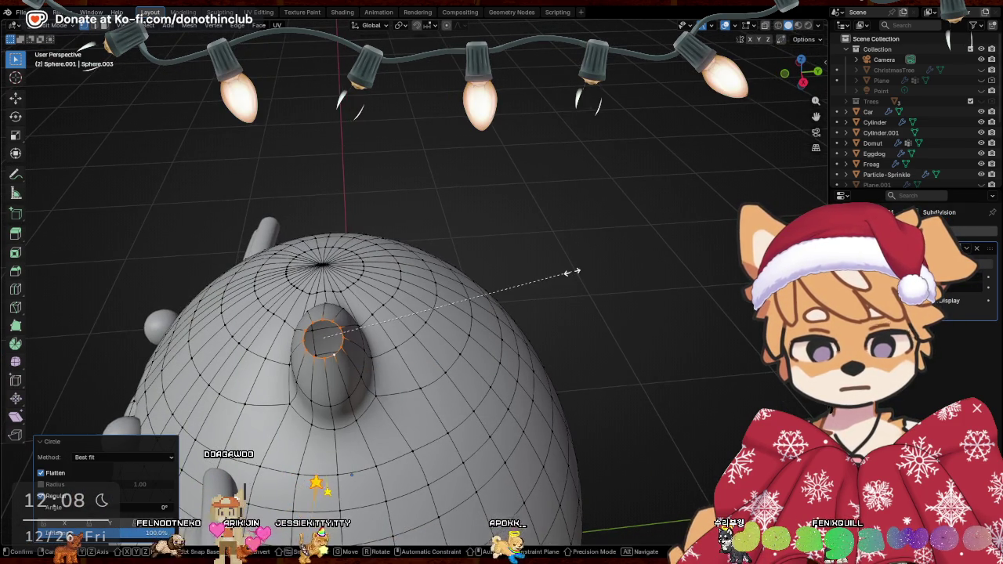
key("y")
left_click(477, 303)
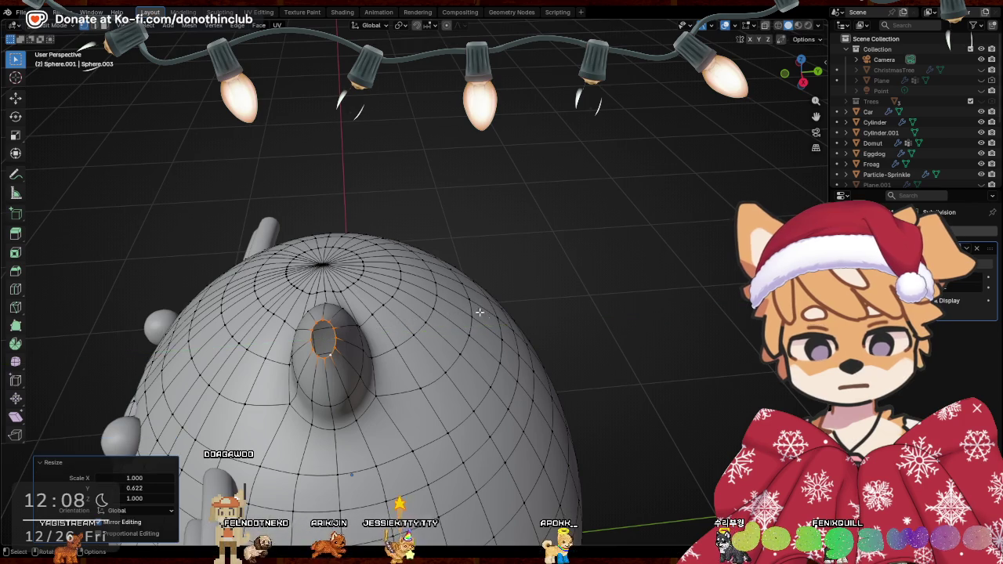
Merge the tip loop into one point and stretch the ear loop 1.297 along Y
middle_click_drag(477, 303, 548, 324)
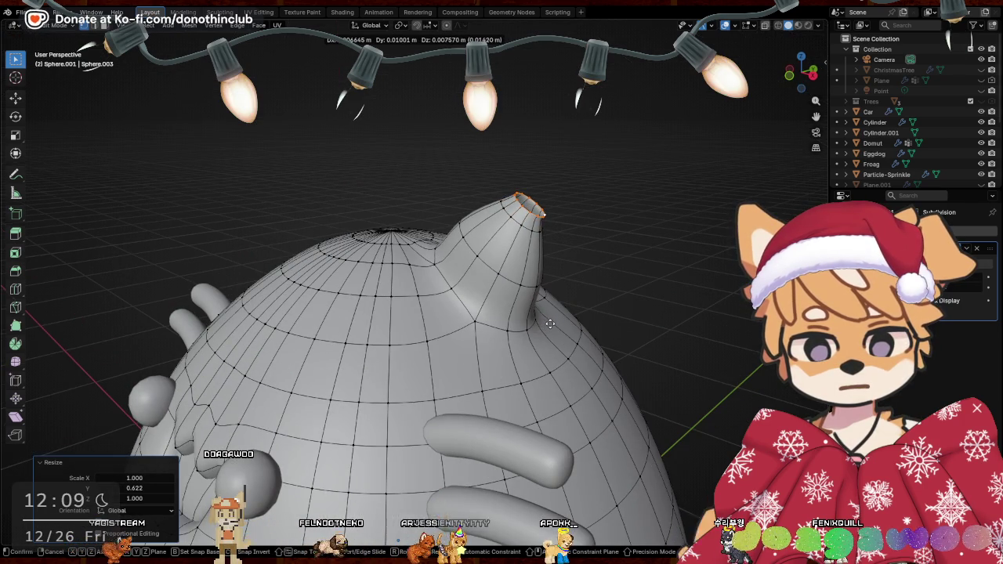
left_click(658, 277)
mouse_move(656, 280)
middle_mouse_down()
mouse_move(668, 329)
mouse_move(648, 325)
mouse_move(624, 295)
middle_mouse_up()
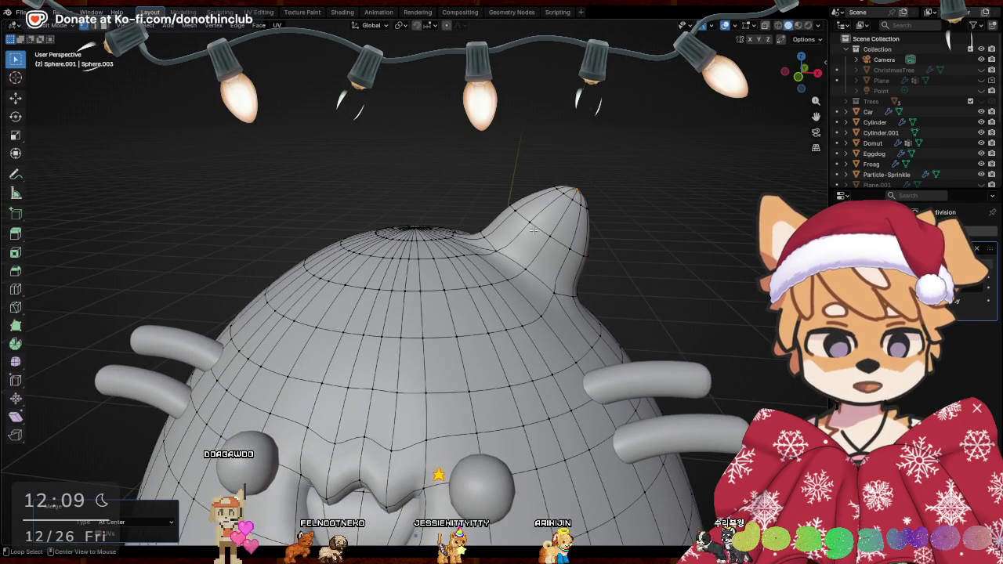
middle_click_drag(533, 229, 422, 280)
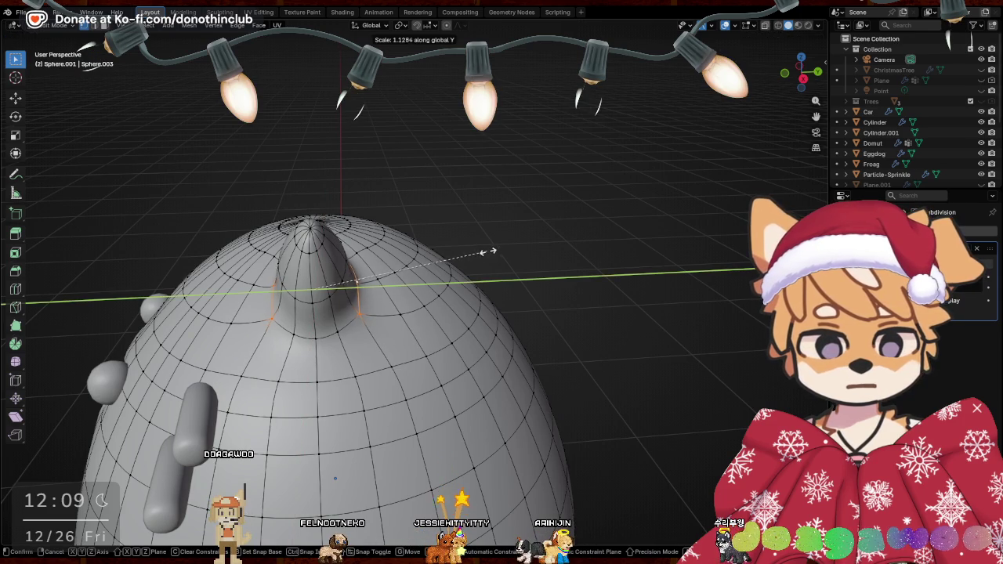
left_click(515, 251)
Switch to front view and select the vertical loop down the body's centre
mouse_move(515, 251)
middle_mouse_down()
mouse_move(508, 272)
mouse_move(353, 242)
middle_mouse_up()
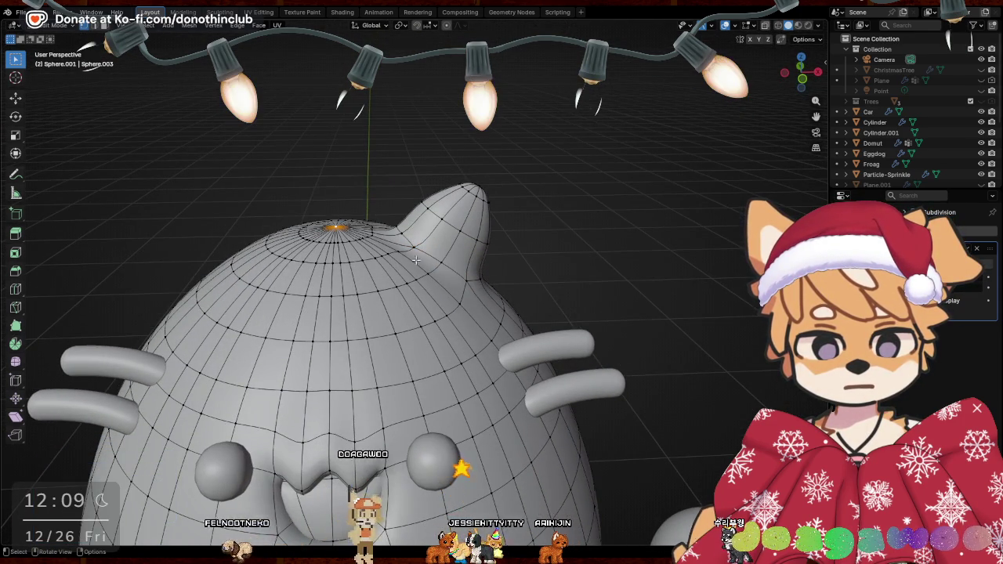
key("KP_1")
scroll(405, 268, "down", 4)
middle_click_drag(405, 268, 369, 306)
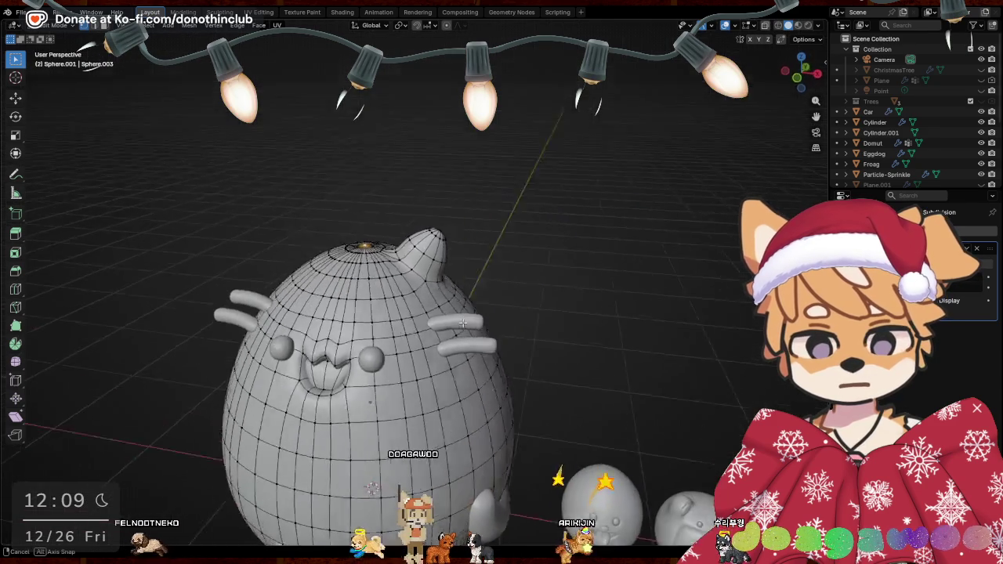
scroll(367, 308, "up", 3)
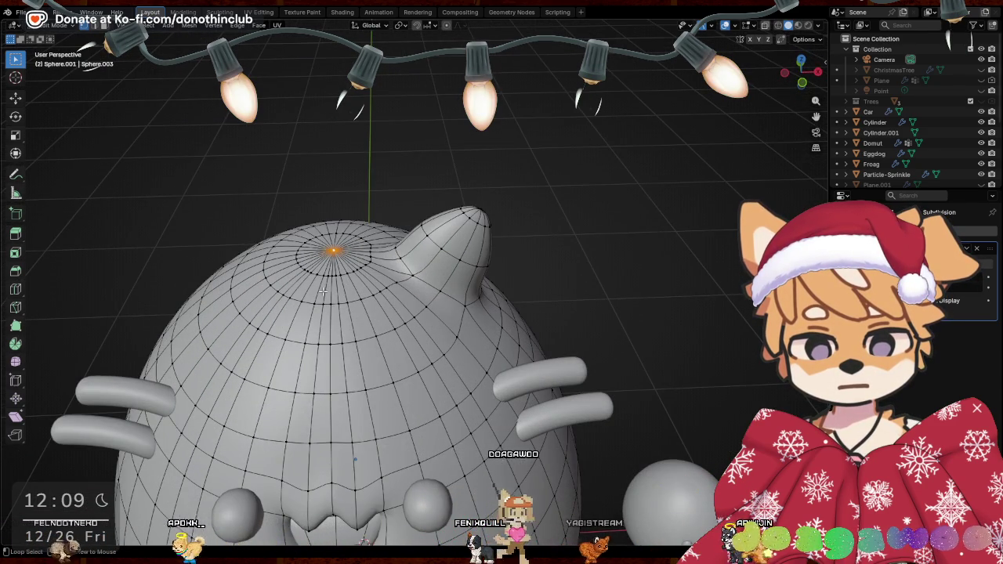
left_click(322, 292, "alt")
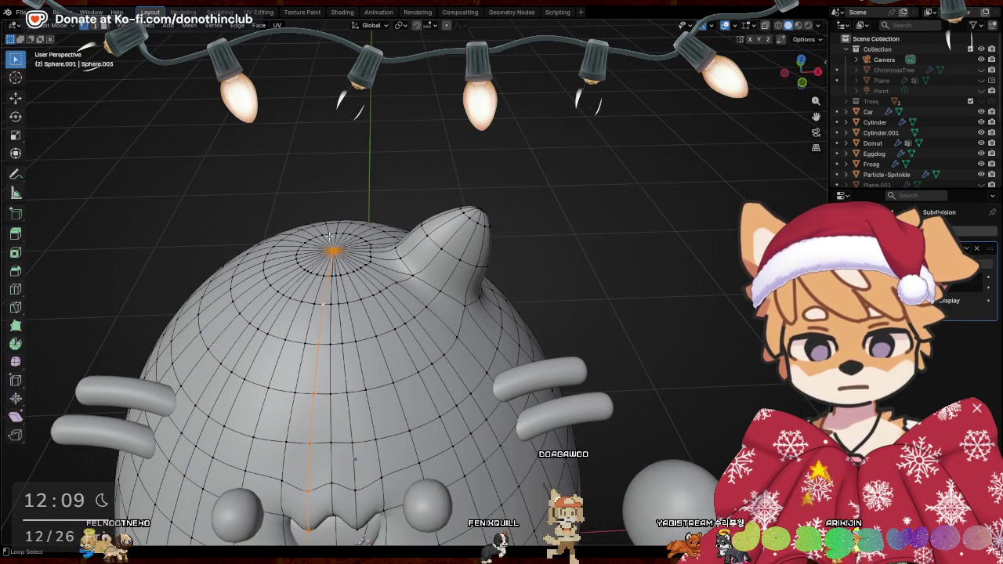
Delete the centre edge loop and the leftover geometry at the body's split
key("x")
left_click(482, 240)
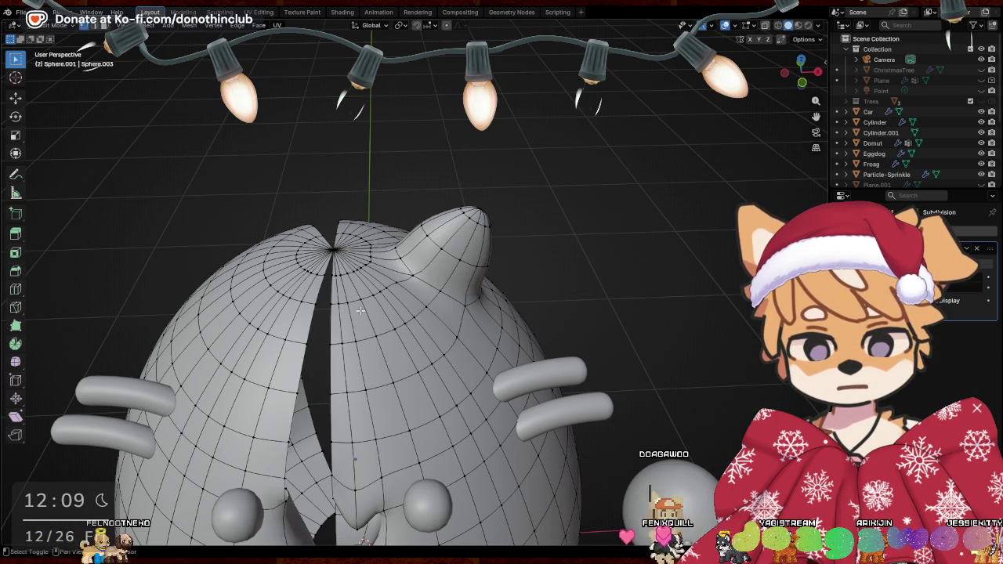
middle_click_drag(360, 311, 306, 357)
scroll(302, 362, "up", 5)
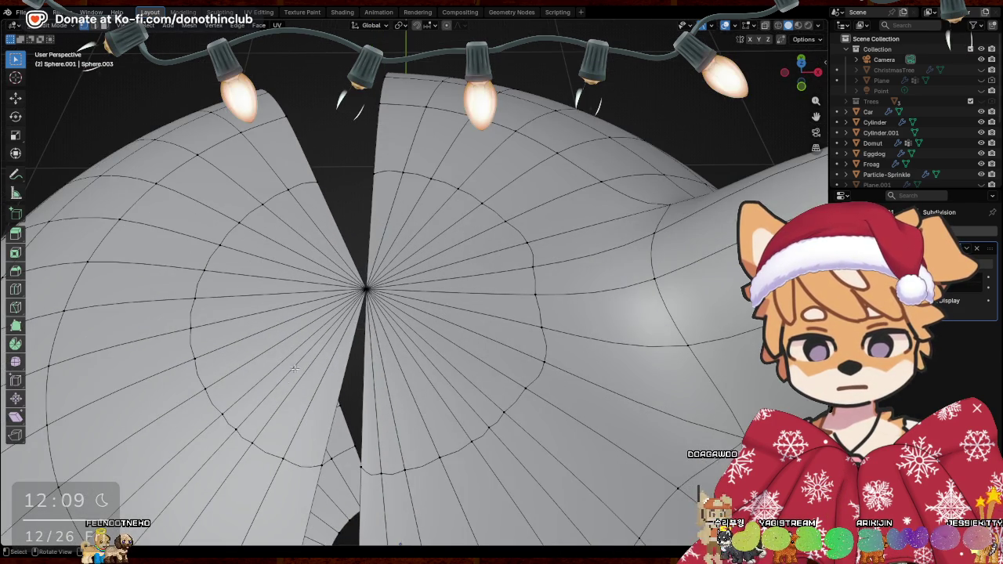
key("x")
left_click(432, 308)
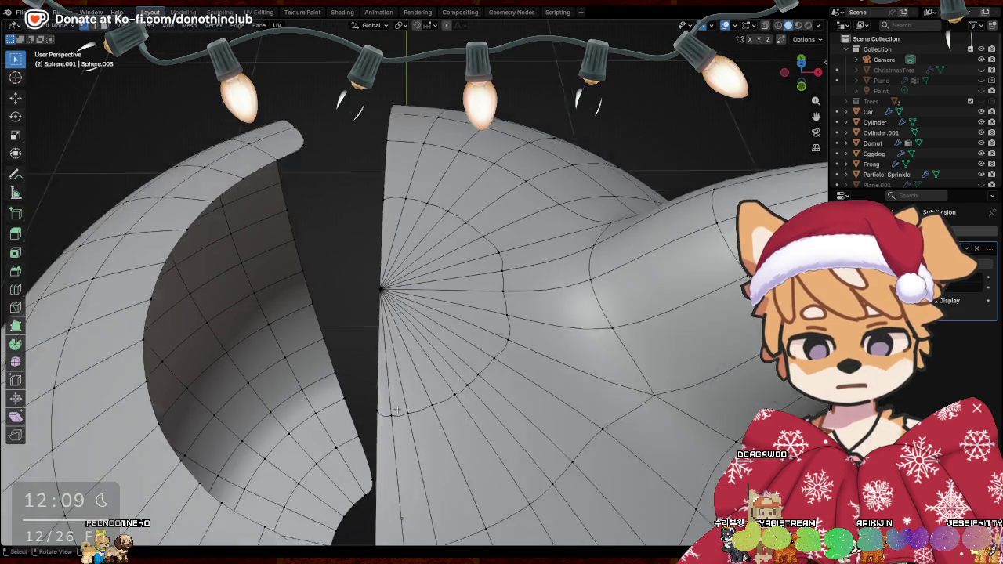
mouse_move(432, 308)
middle_mouse_down()
mouse_move(374, 404)
mouse_move(326, 307)
middle_mouse_up()
scroll(373, 404, "down", 5)
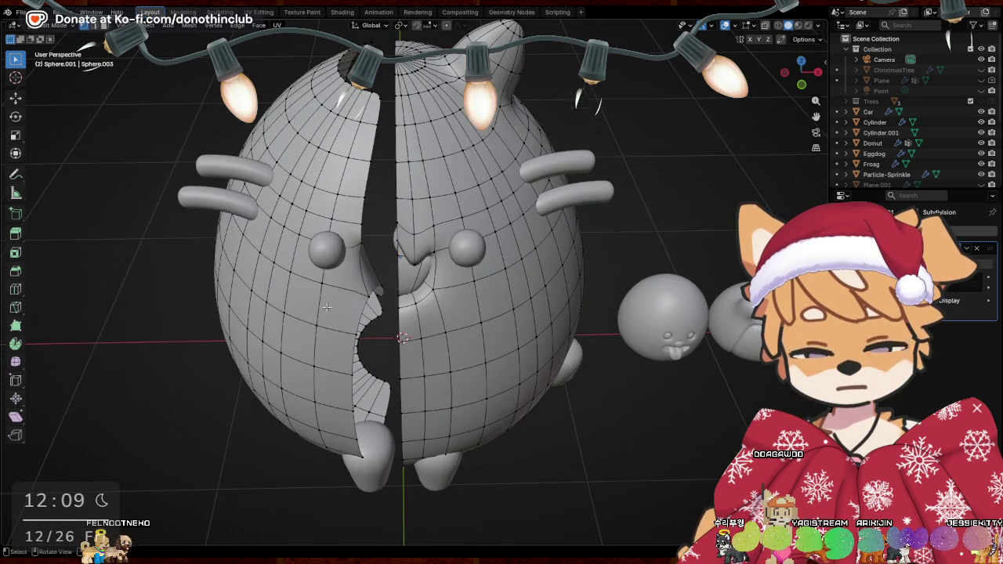
Delete the connected left half and mirror the right half to rebuild it
key("l")
key("x")
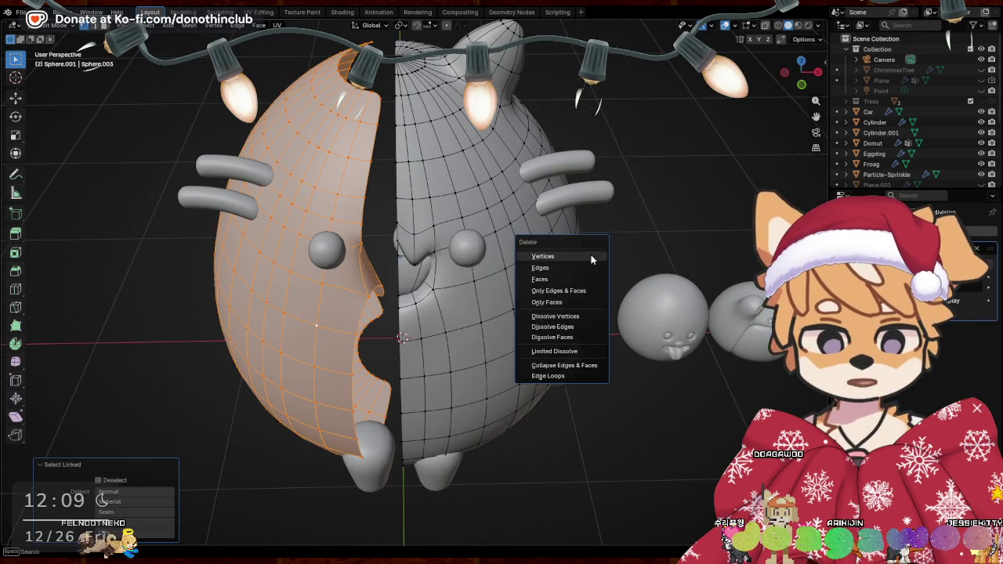
left_click(536, 252)
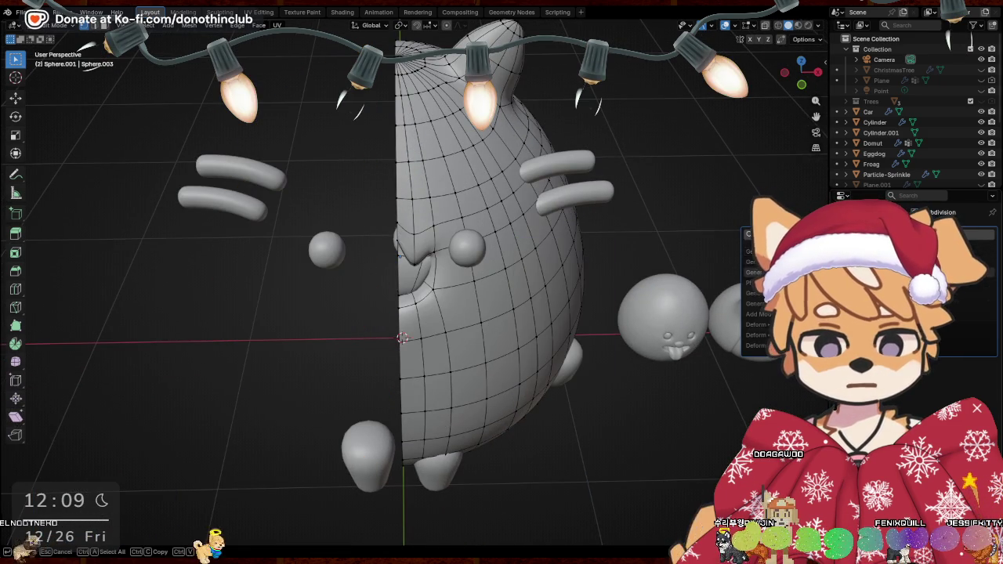
key("Return")
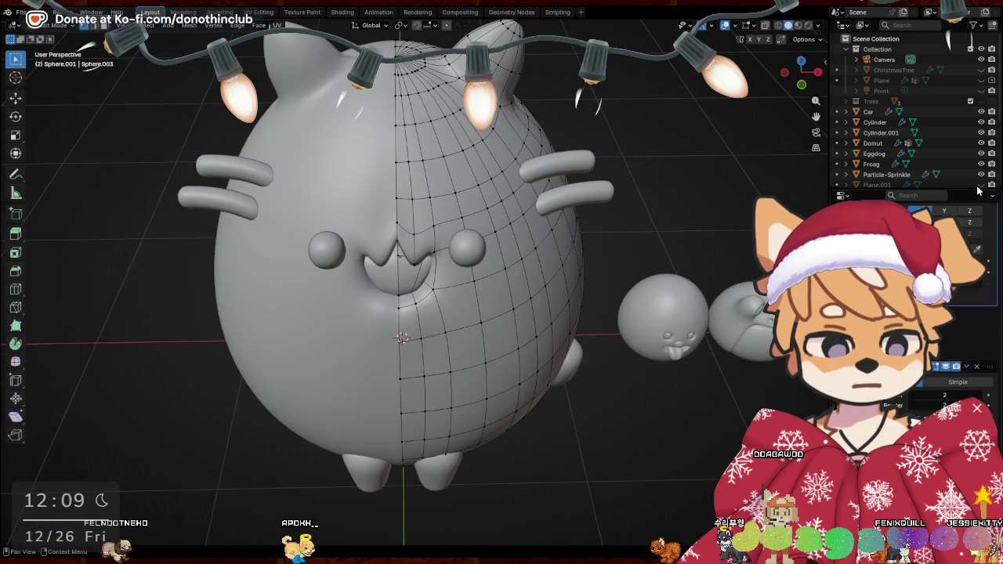
mouse_move(595, 212)
middle_mouse_down()
mouse_move(544, 270)
mouse_move(475, 208)
mouse_move(642, 235)
middle_mouse_up()
Shift the ear and the faces around its base outward along X
key("g")
key("x")
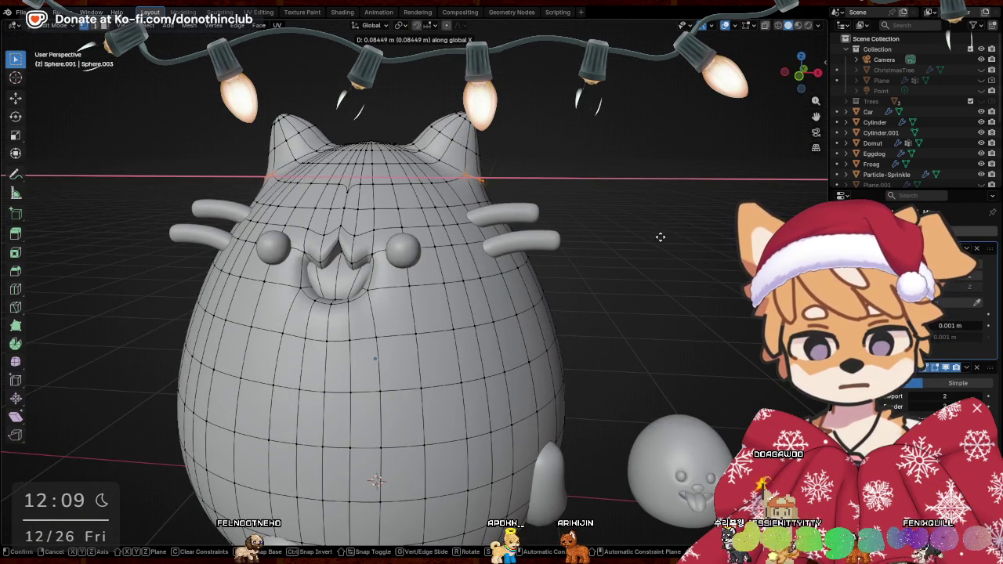
left_click(658, 239)
middle_click_drag(600, 174, 459, 236)
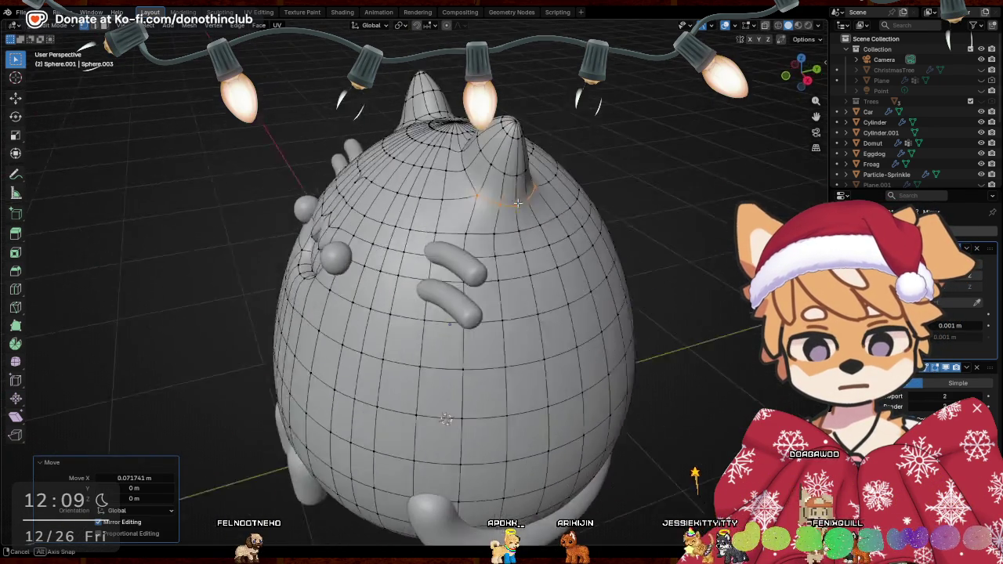
mouse_move(566, 255)
middle_mouse_down()
mouse_move(603, 257)
mouse_move(423, 233)
middle_mouse_up()
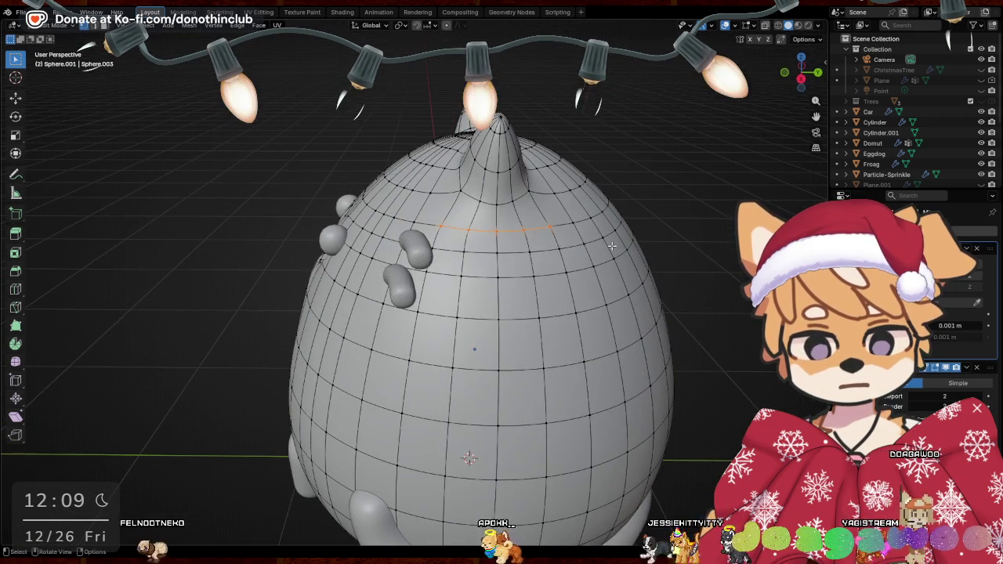
left_click_drag(572, 286, 572, 286)
mouse_move(573, 286)
middle_mouse_down()
mouse_move(677, 288)
mouse_move(645, 292)
mouse_move(368, 231)
middle_mouse_up()
key("g")
key("x")
left_click(677, 288)
scroll(677, 289, "up", 3)
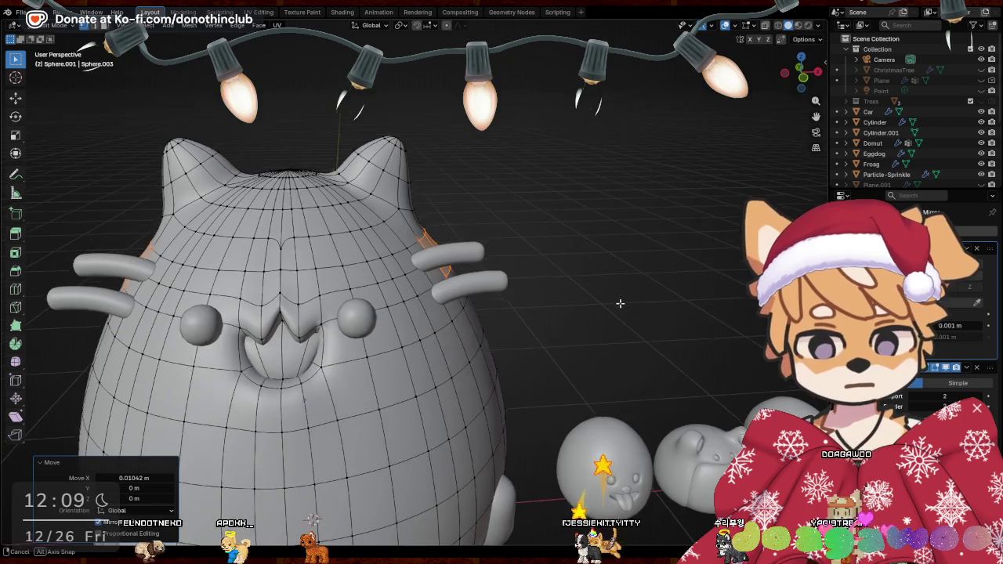
Tilt the ears by rotating them around the Y axis
middle_click_drag(366, 196, 258, 198)
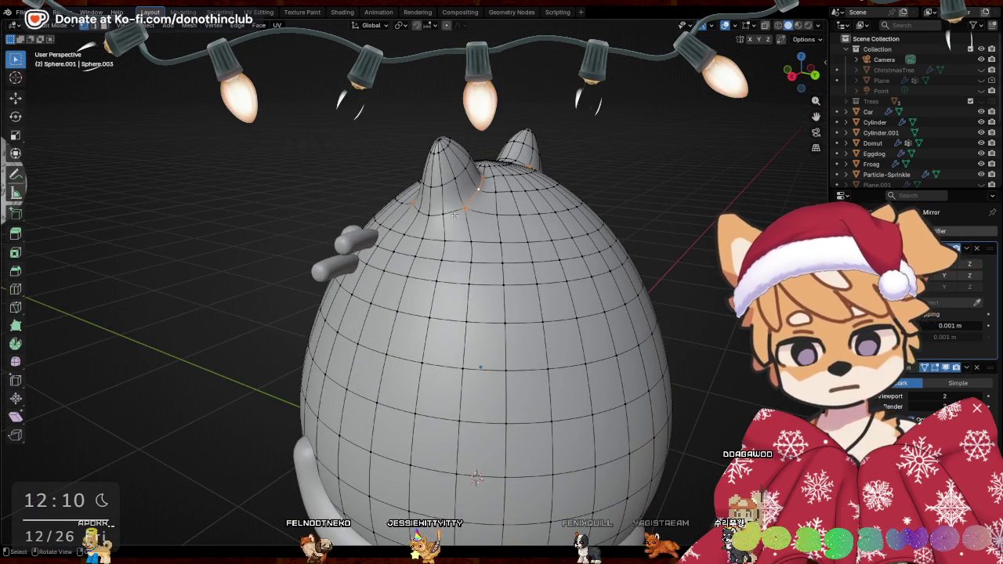
mouse_move(432, 216)
middle_mouse_down()
mouse_move(551, 225)
mouse_move(534, 217)
mouse_move(517, 257)
mouse_move(457, 207)
middle_mouse_up()
key("r")
key("x")
key("y")
left_click(525, 246)
Scale the ears up to 1.176 and sharpen the tips with a 1.420 scale
key("s")
left_click(514, 255)
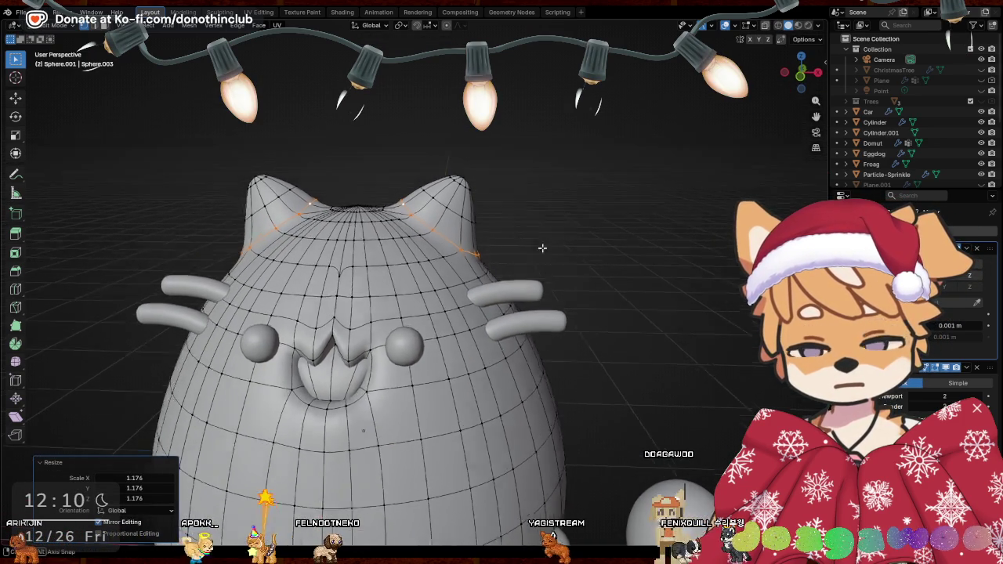
key("s")
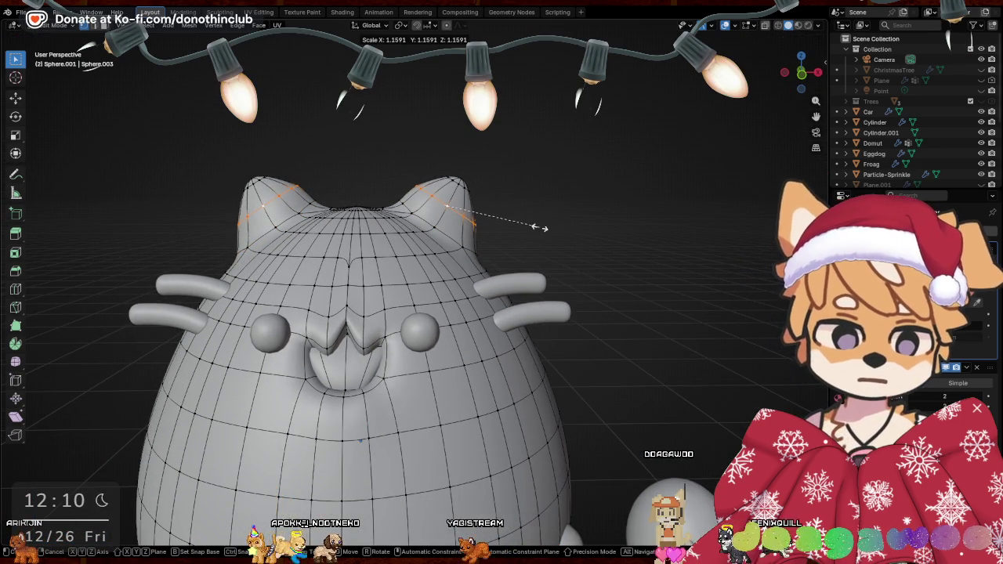
left_click(506, 205)
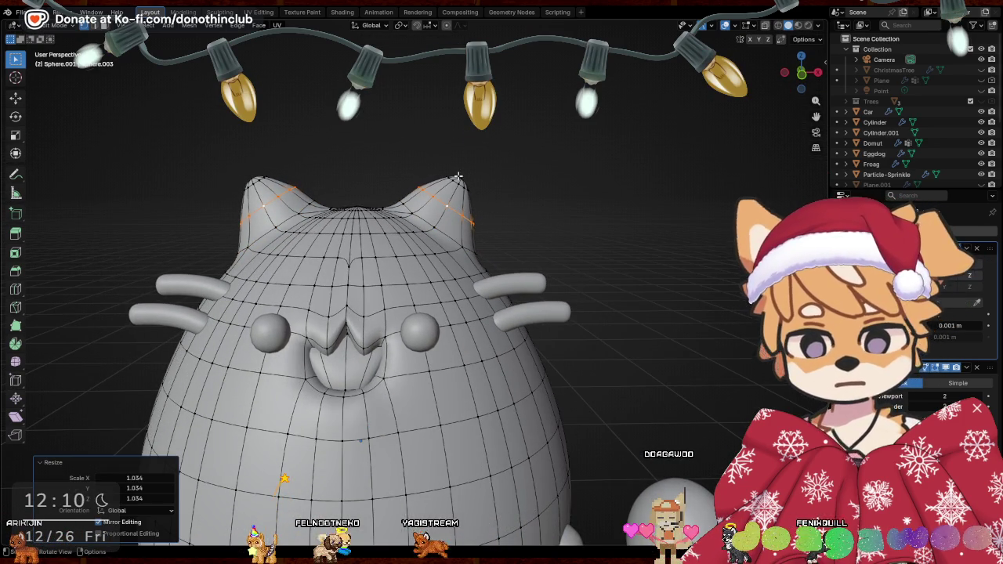
key("s")
left_click(518, 215)
mouse_move(517, 215)
middle_mouse_down()
mouse_move(576, 345)
mouse_move(372, 225)
middle_mouse_up()
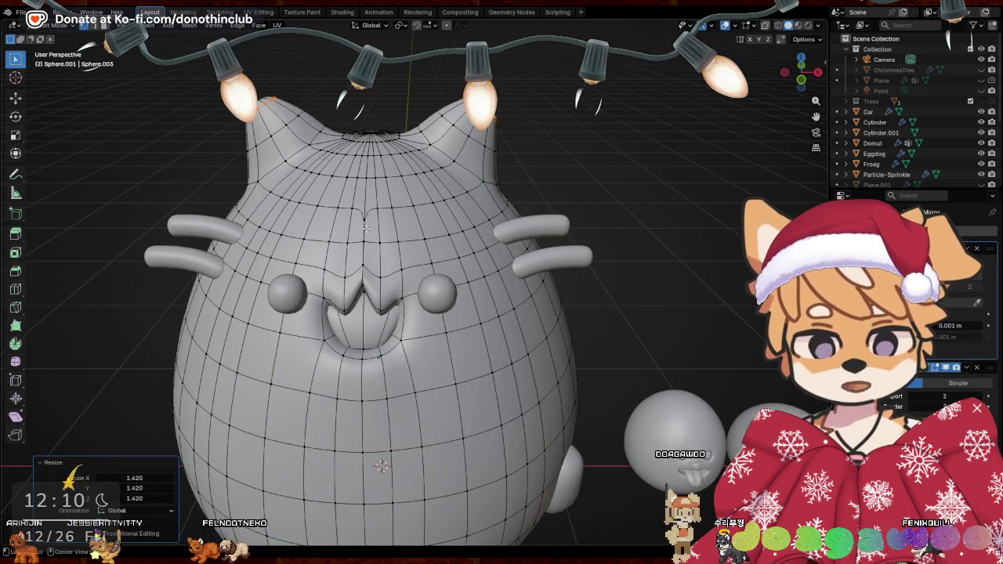
Select the centre edge loop down the cat and shift it along X
left_click(366, 227, "alt")
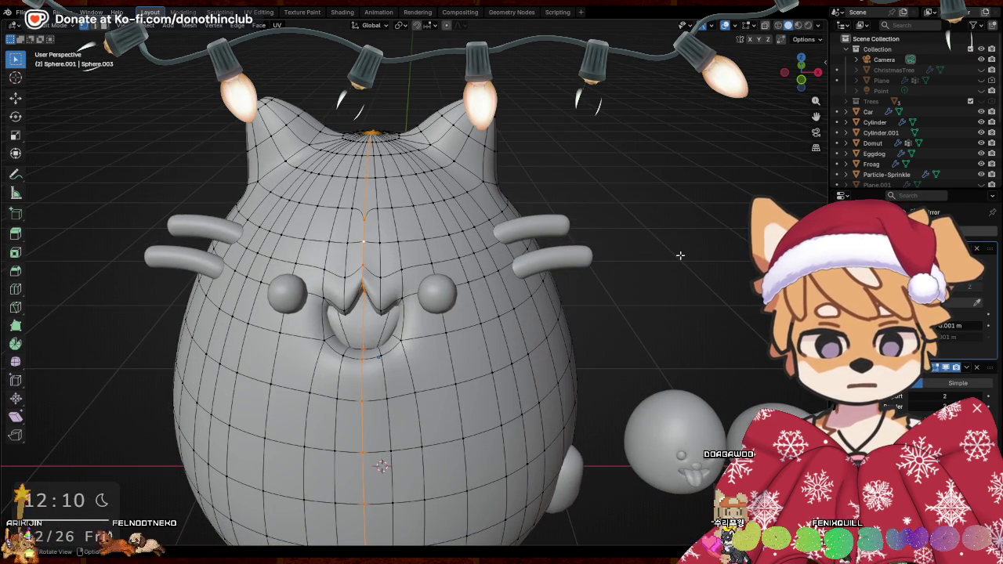
key("g")
key("x")
left_click(536, 418)
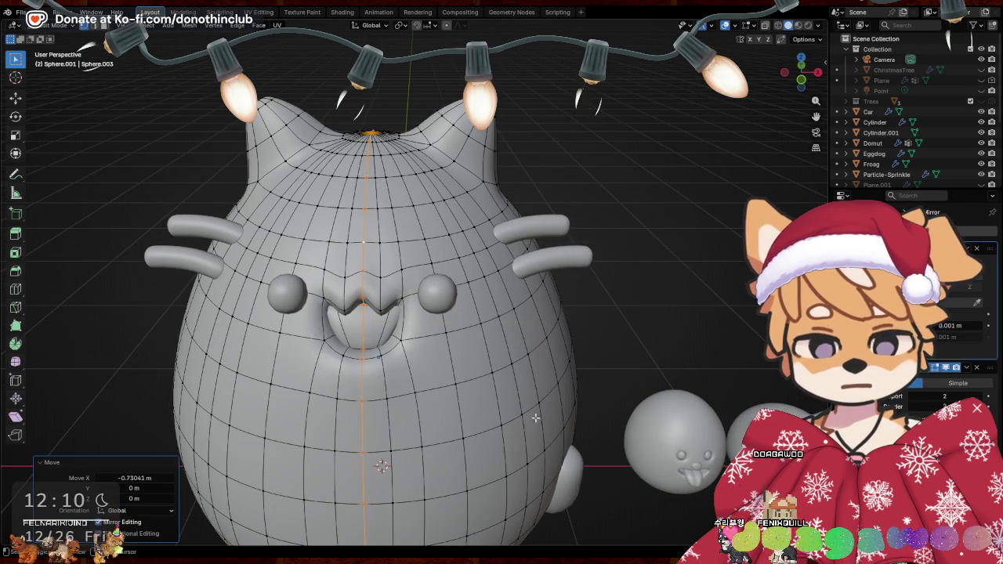
mouse_move(535, 418)
middle_mouse_down()
mouse_move(532, 202)
mouse_move(540, 262)
middle_mouse_up()
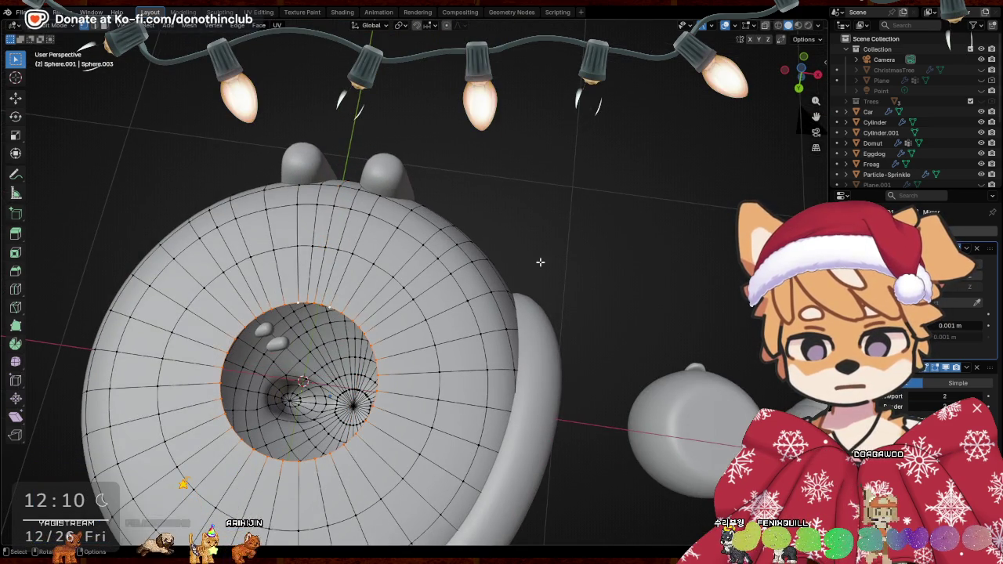
Merge the underside hole ring at centre, nudge that vertex along X, and return to Object Mode
key("m")
left_click(571, 251)
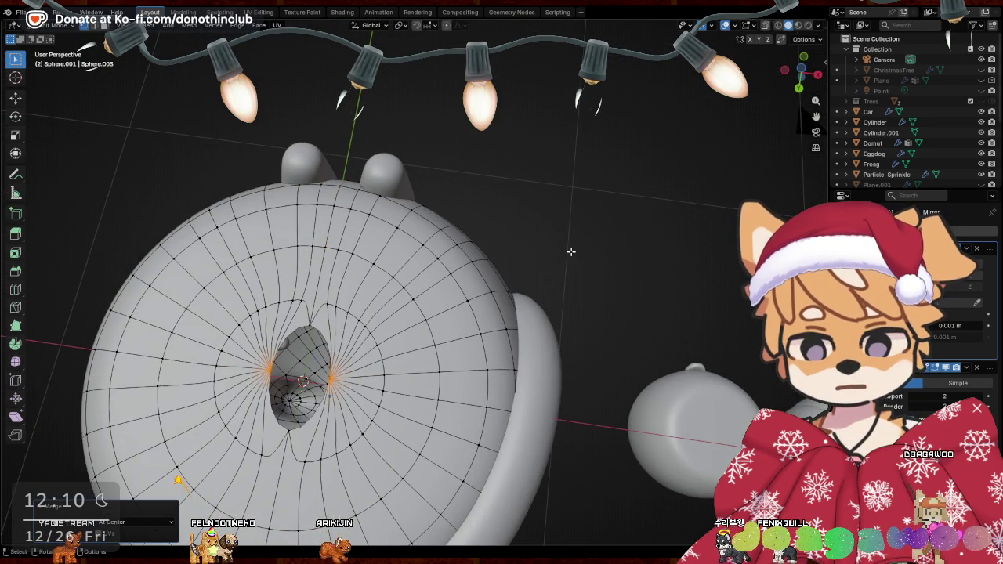
key("g")
key("x")
left_click(322, 394)
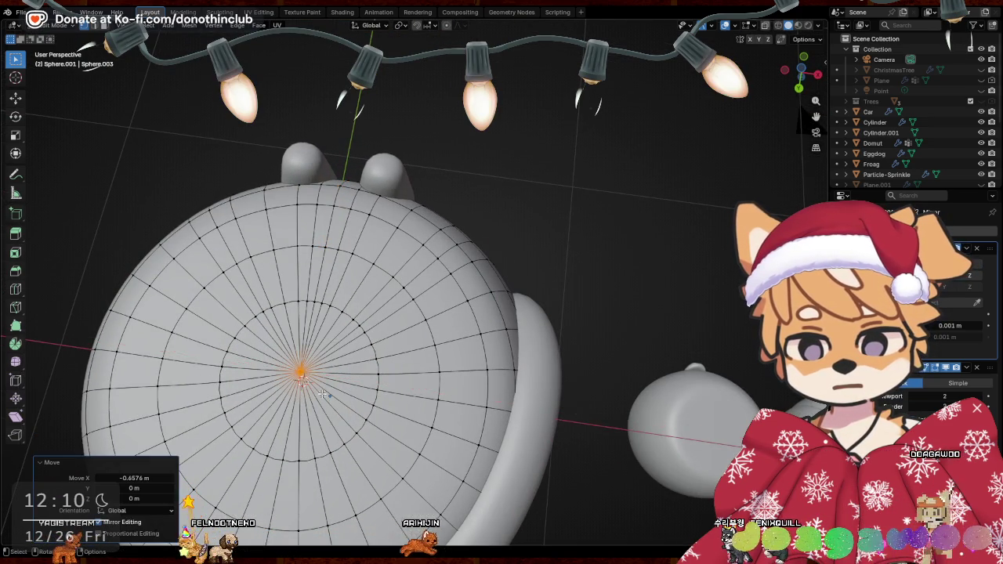
mouse_move(321, 395)
middle_mouse_down()
mouse_move(419, 371)
mouse_move(542, 262)
middle_mouse_up()
key("Tab")
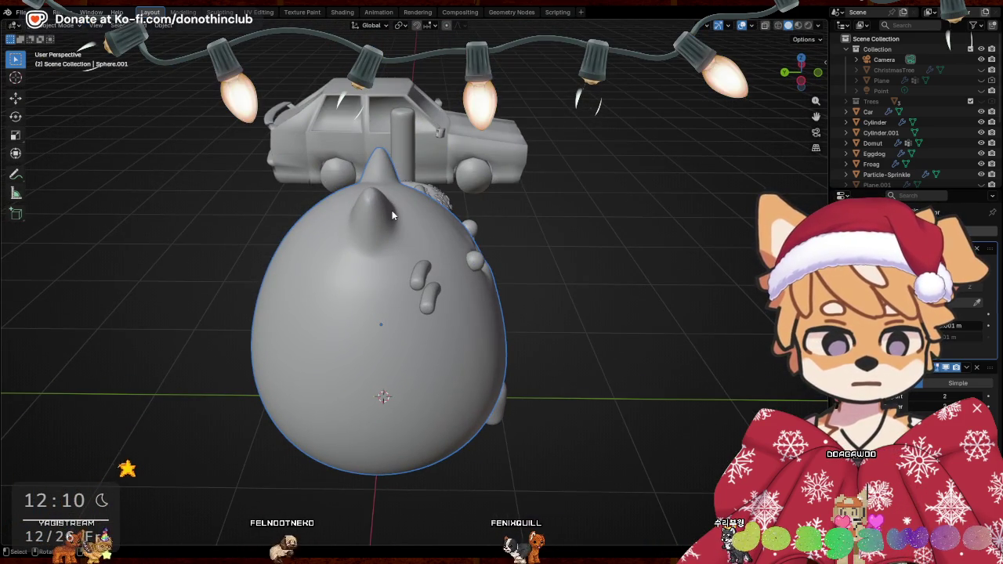
In Edit Mode, move the faces at an ear's base along Y
key("Tab")
middle_click_drag(392, 210, 405, 204)
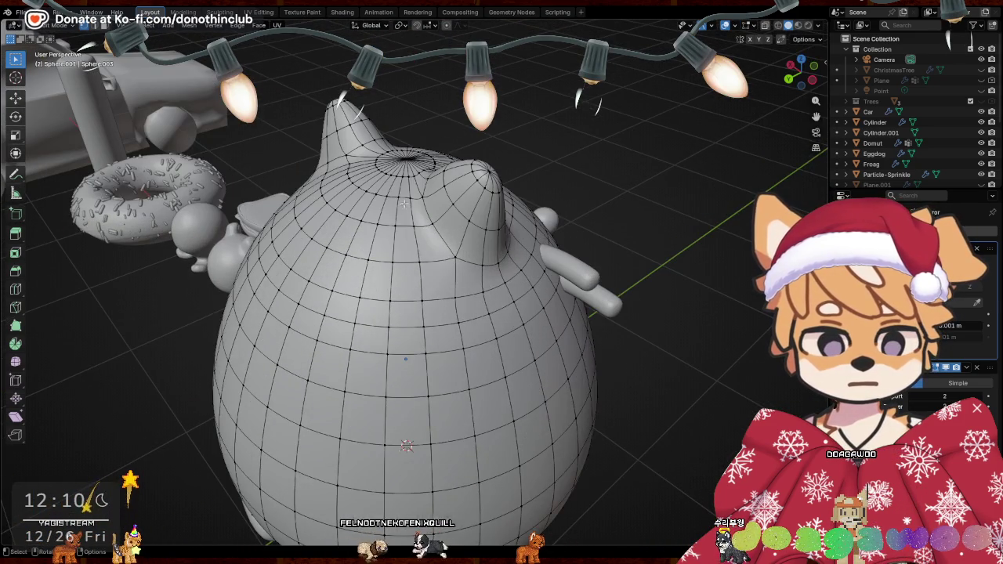
left_click_drag(404, 206, 465, 292)
middle_click_drag(432, 204, 441, 287)
middle_click_drag(450, 328, 600, 177)
key("g")
key("y")
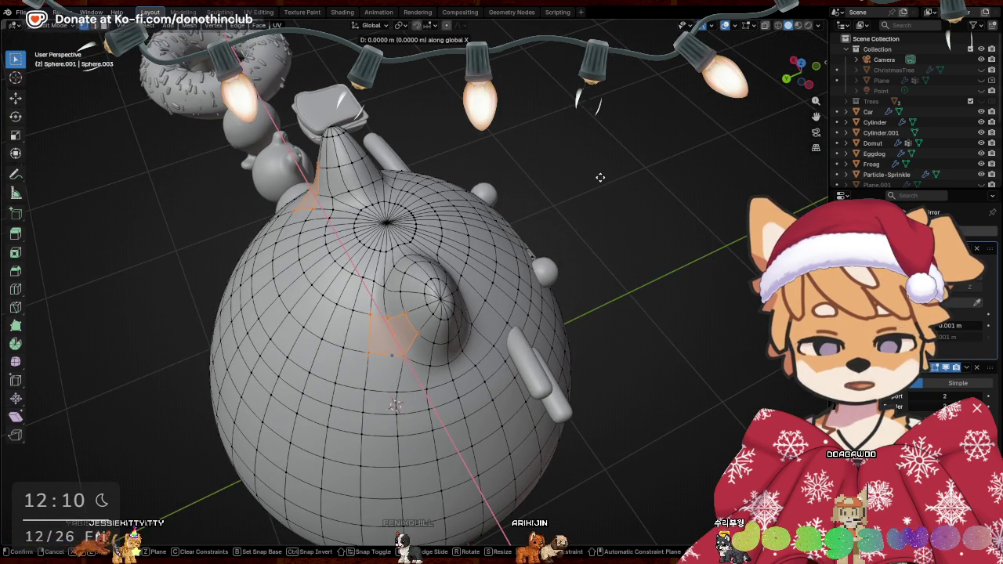
left_click(590, 184)
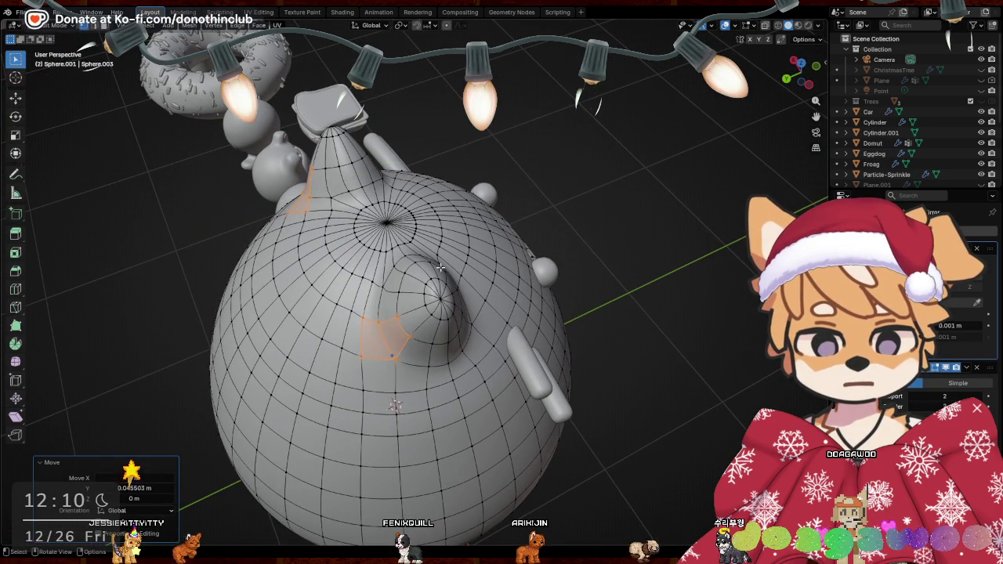
Shift a band of faces behind the ears 0.027 m along Y, then return to Object Mode
middle_click_drag(591, 184, 414, 280)
middle_click_drag(333, 261, 368, 273)
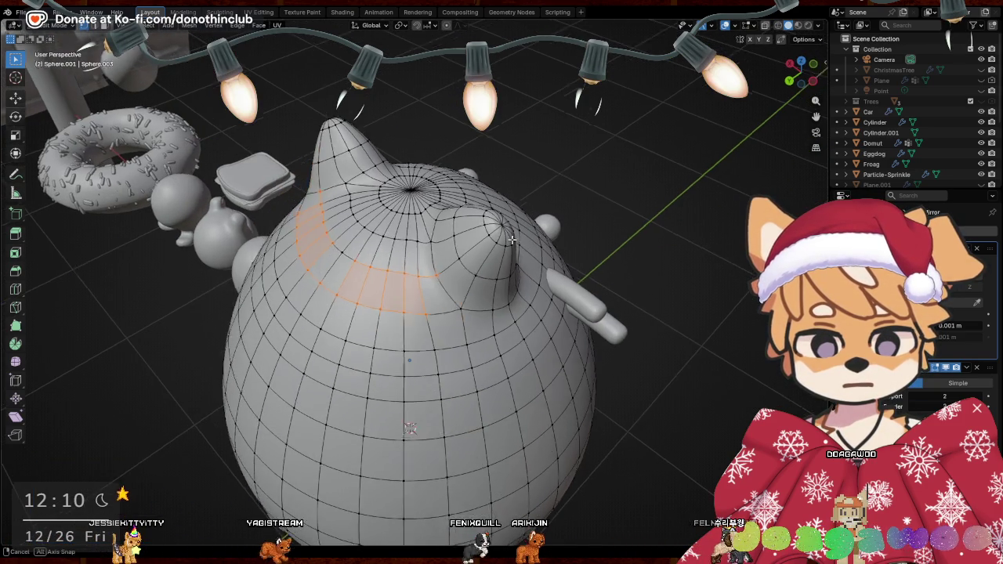
left_click(368, 273, "alt+shift")
mouse_move(632, 231)
middle_mouse_down()
mouse_move(587, 220)
mouse_move(350, 329)
middle_mouse_up()
left_click(588, 215)
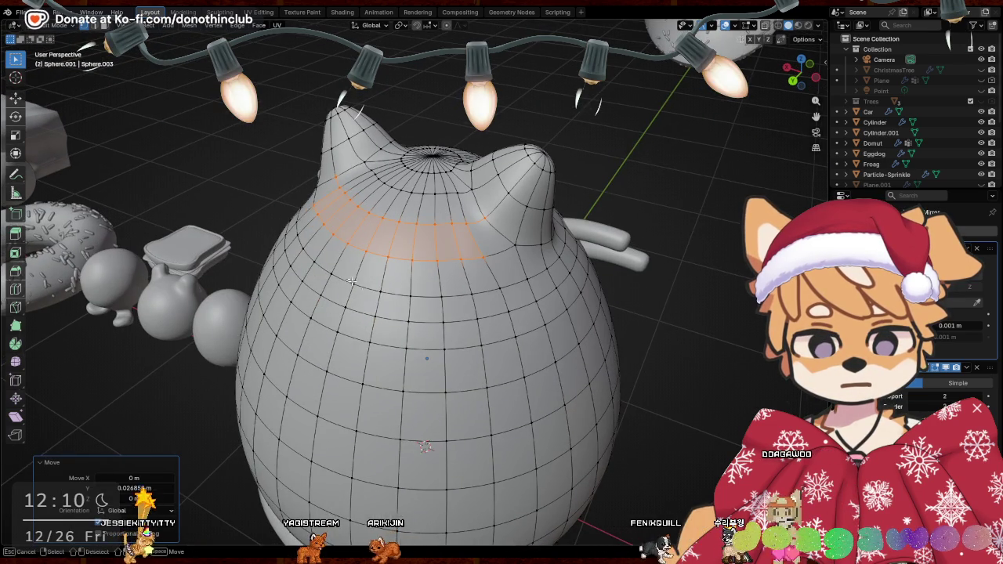
mouse_move(352, 281)
middle_mouse_down()
mouse_move(512, 268)
mouse_move(452, 252)
middle_mouse_up()
left_click(512, 268)
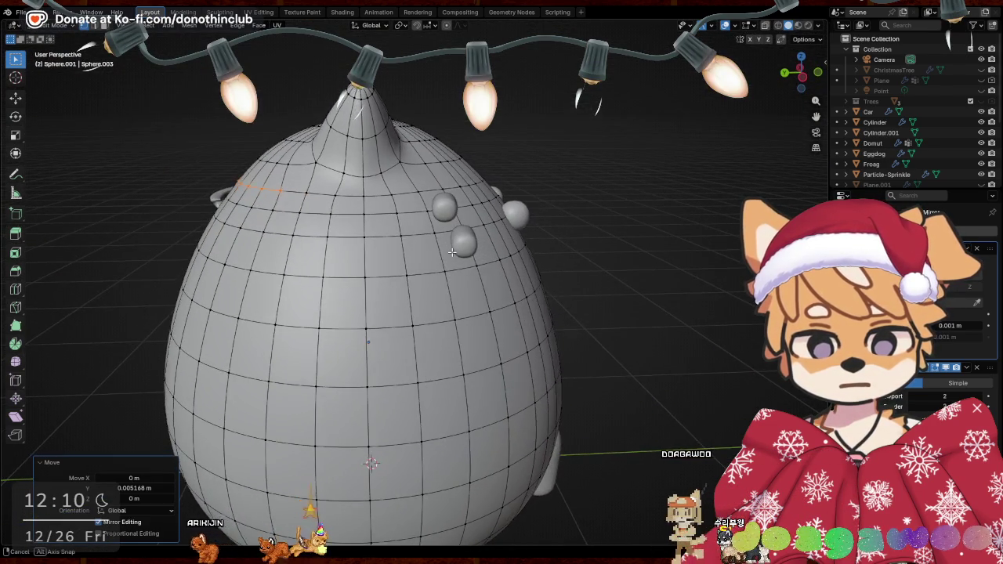
key("Tab")
mouse_move(569, 261)
middle_mouse_down()
mouse_move(614, 271)
mouse_move(722, 263)
mouse_move(644, 277)
mouse_move(460, 269)
mouse_move(435, 279)
middle_mouse_up()
Grow the head's top-pole selection into a ring and lower it along Z
left_click(446, 159)
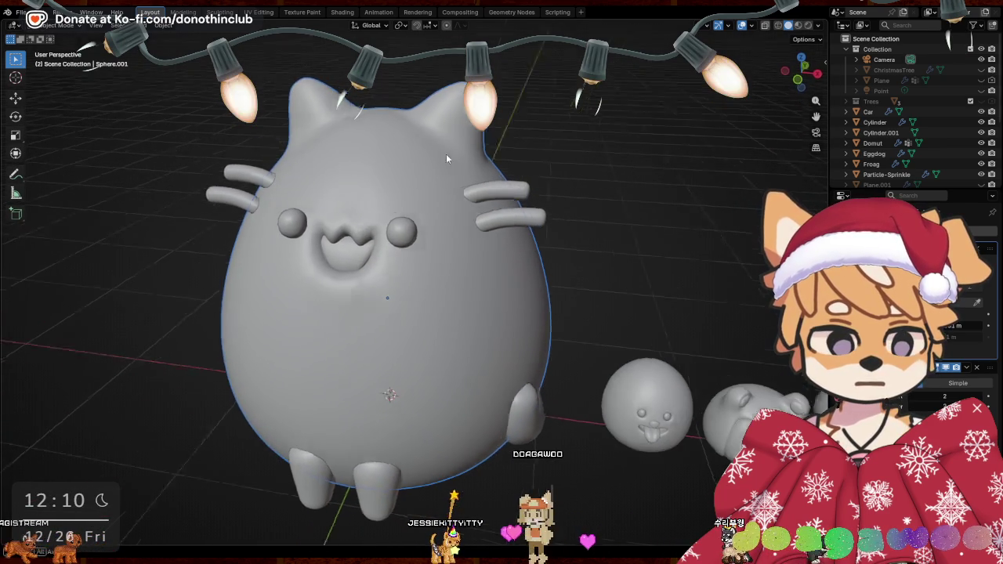
key("Tab")
middle_click_drag(446, 159, 451, 219)
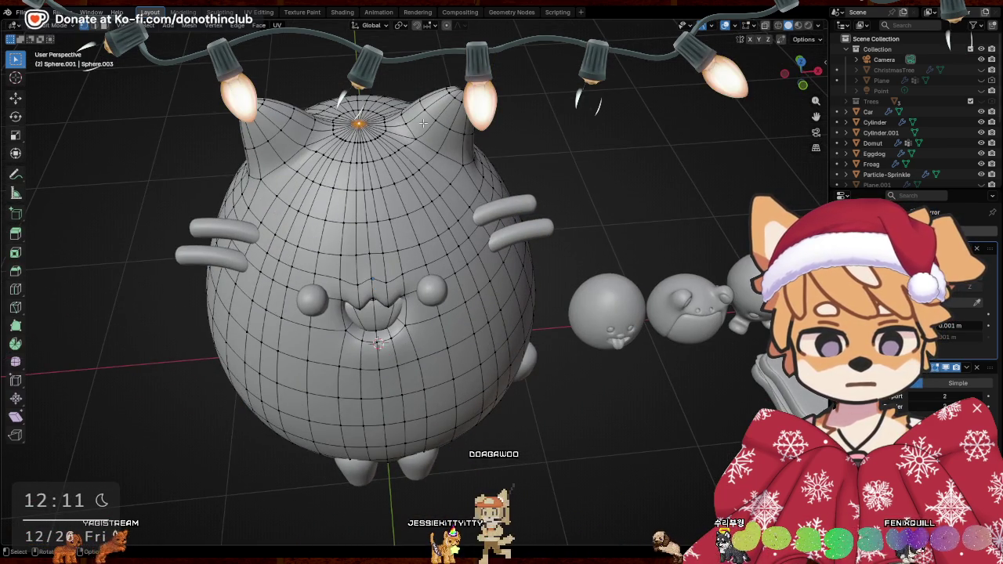
key("ctrl+KP_Add")
key("g")
key("z")
left_click(378, 343)
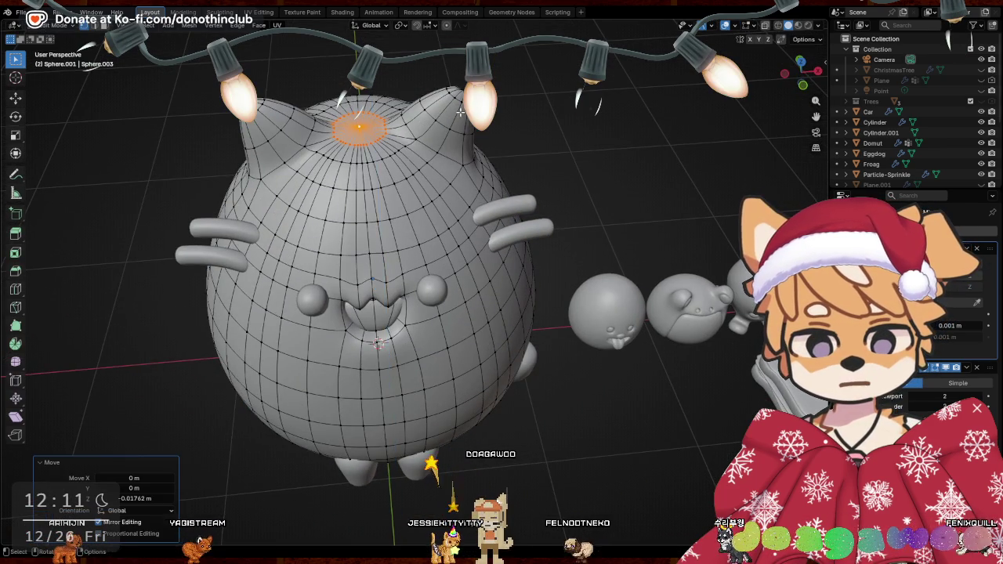
middle_click_drag(378, 342, 479, 287)
scroll(490, 278, "up", 2)
Flatten the crown to 0.975 scale and press it about 0.028 m lower along Z
key("s")
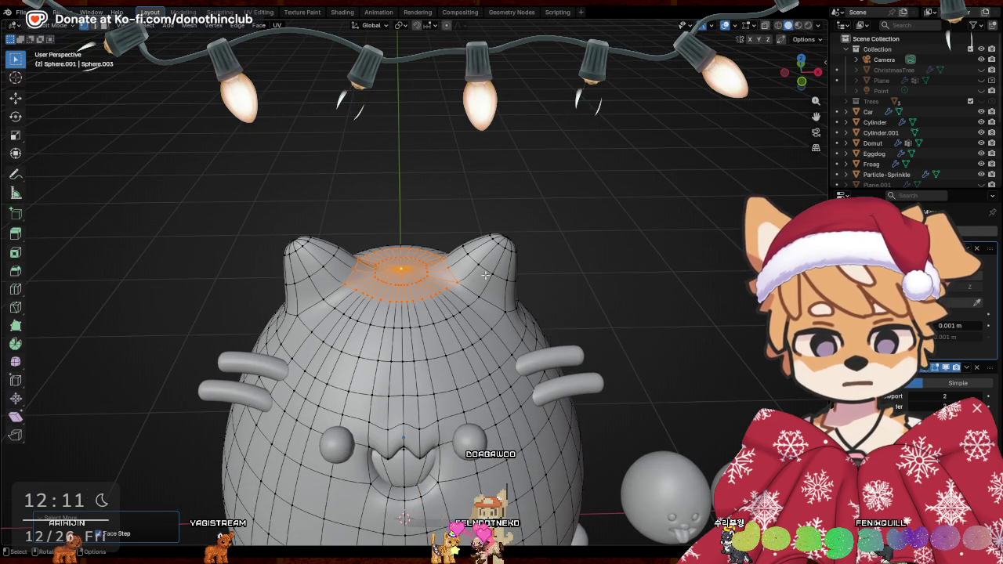
left_click(608, 98)
middle_click_drag(608, 98, 533, 339)
key("g")
key("z")
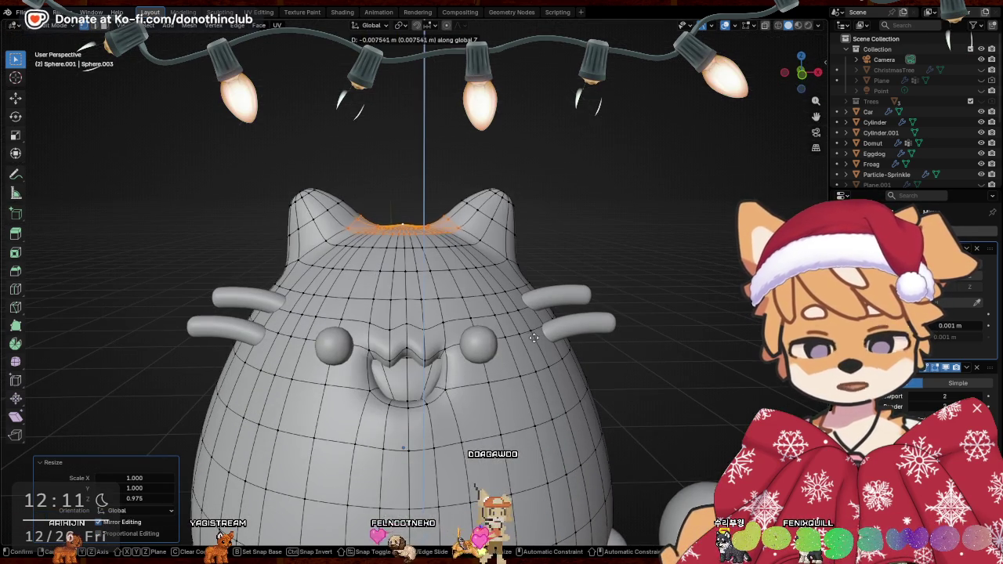
left_click(533, 339)
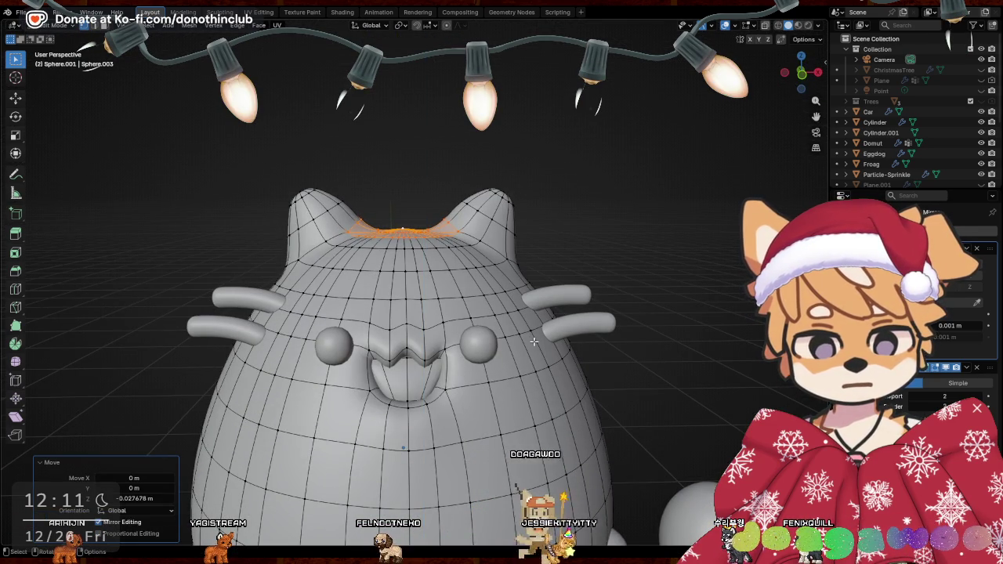
key("g")
key("z")
left_click(533, 340)
key("Tab")
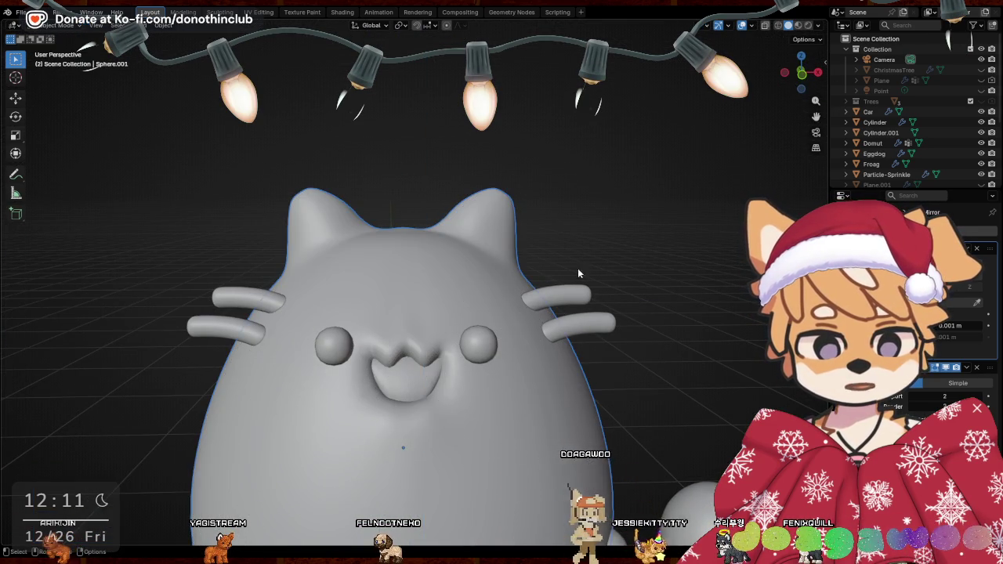
mouse_move(578, 268)
middle_mouse_down()
mouse_move(598, 289)
mouse_move(409, 289)
mouse_move(389, 305)
mouse_move(488, 342)
mouse_move(477, 347)
middle_mouse_up()
Box-select the cat body together with all its parts
left_click_drag(291, 206, 536, 495)
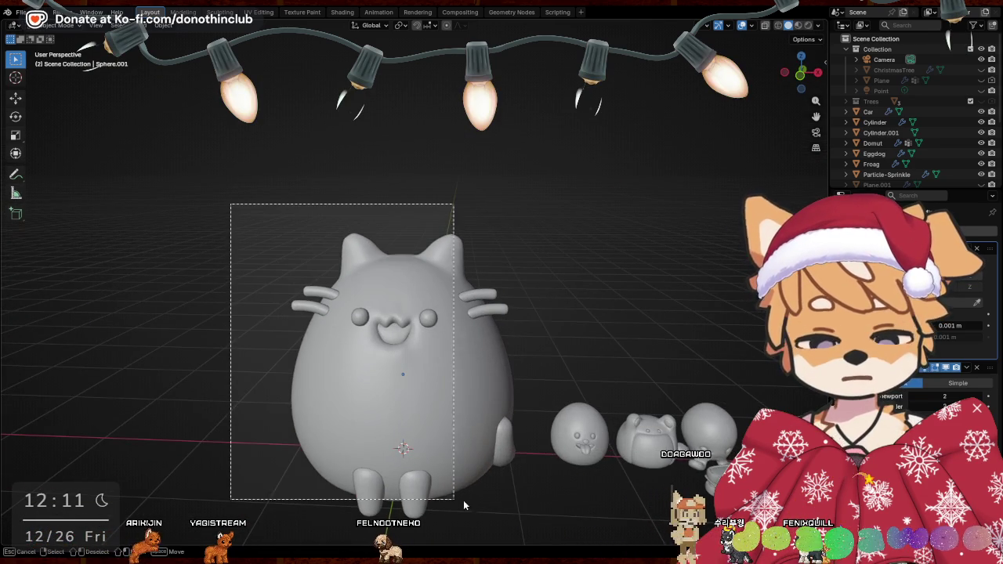
mouse_move(536, 495)
middle_mouse_down()
mouse_move(482, 410)
mouse_move(575, 414)
mouse_move(450, 407)
mouse_move(423, 375)
mouse_move(429, 383)
mouse_move(405, 258)
mouse_move(570, 287)
middle_mouse_up()
left_click(424, 377)
left_click(405, 257)
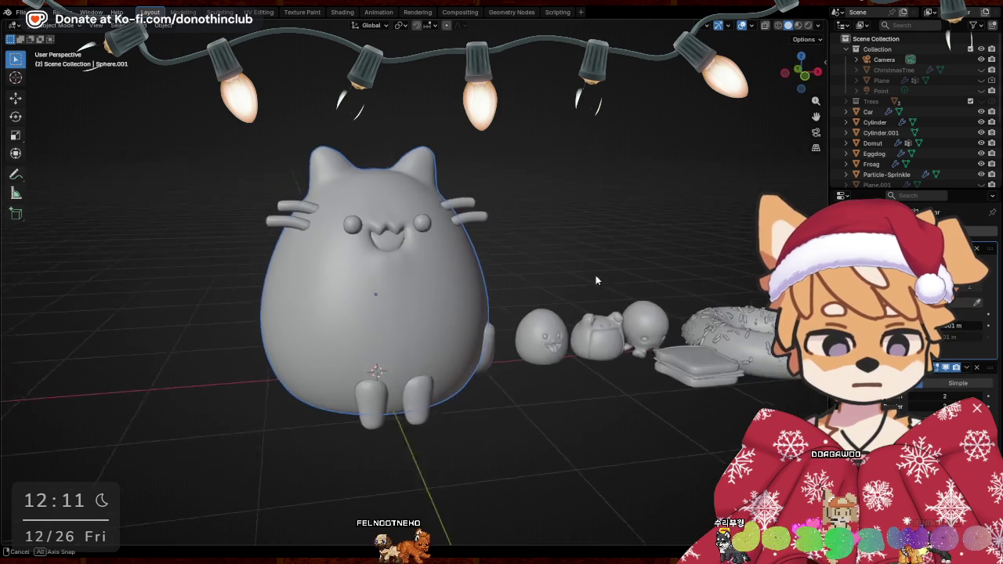
left_click_drag(189, 168, 482, 441)
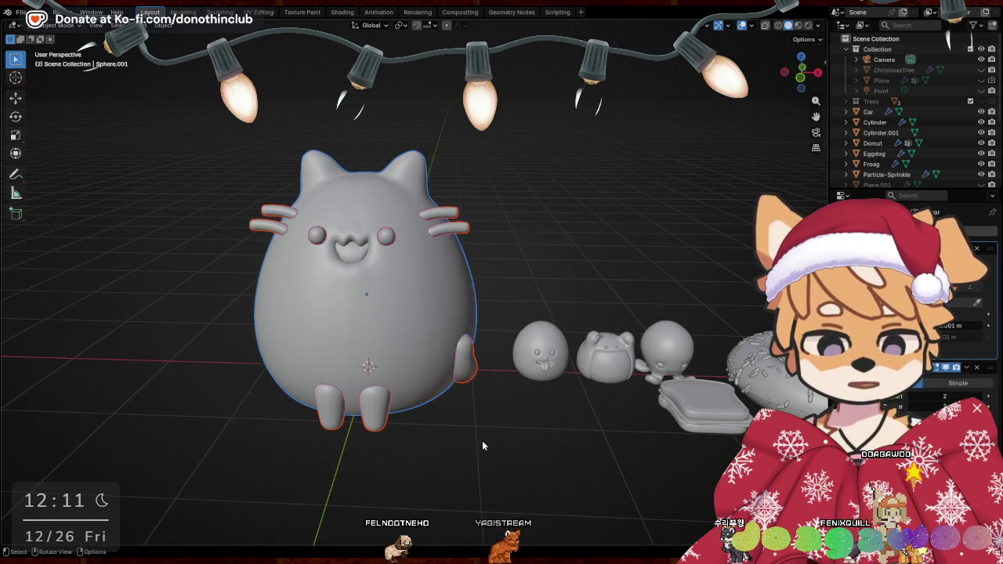
mouse_move(514, 440)
middle_mouse_down()
mouse_move(548, 442)
mouse_move(475, 420)
mouse_move(531, 436)
mouse_move(506, 422)
mouse_move(506, 409)
middle_mouse_up()
left_click(549, 442)
left_click_drag(226, 104, 494, 451)
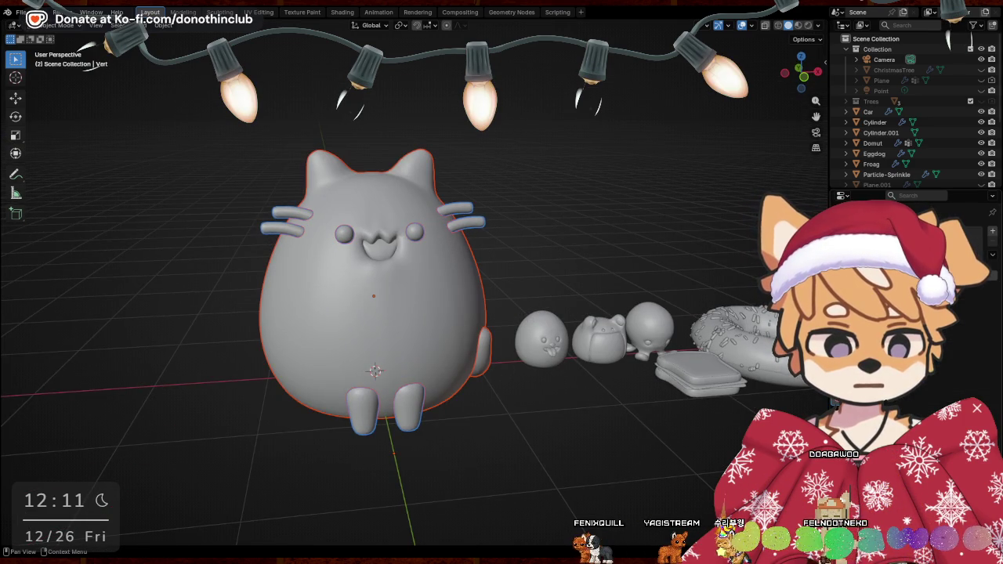
Assign Clay Doh and duplicate it as a new Clay Doh.003 material
left_click(834, 401)
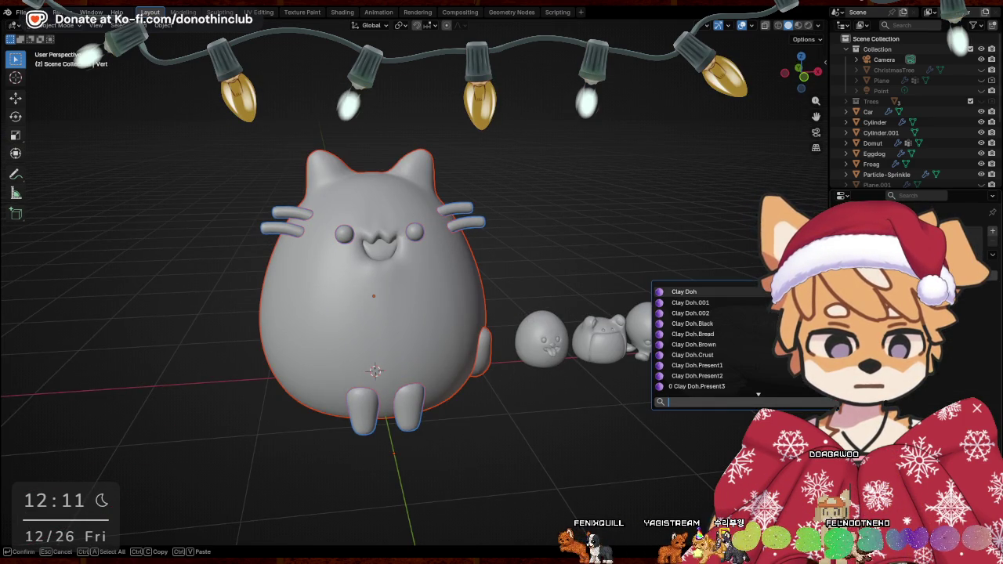
left_click(730, 292)
left_click(982, 213)
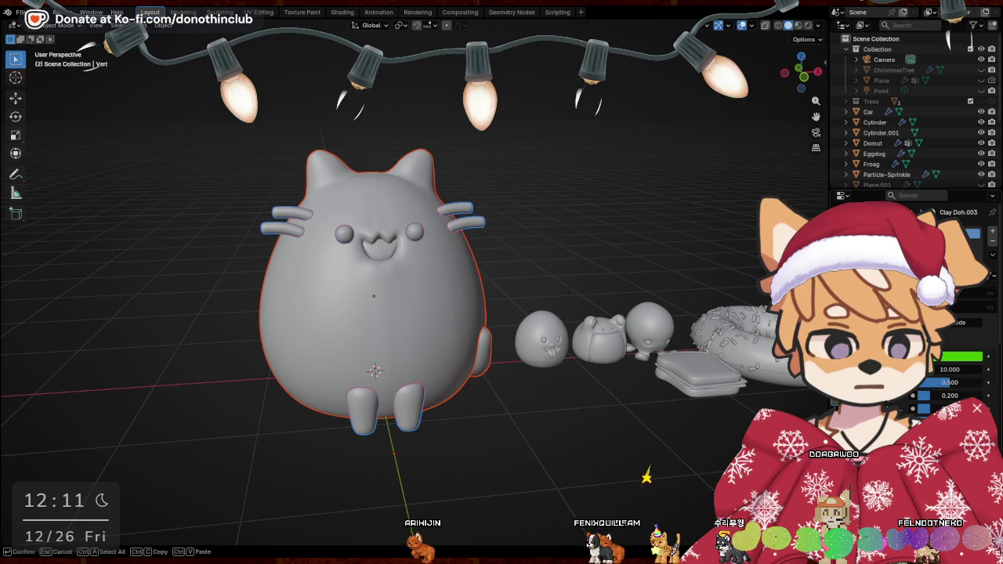
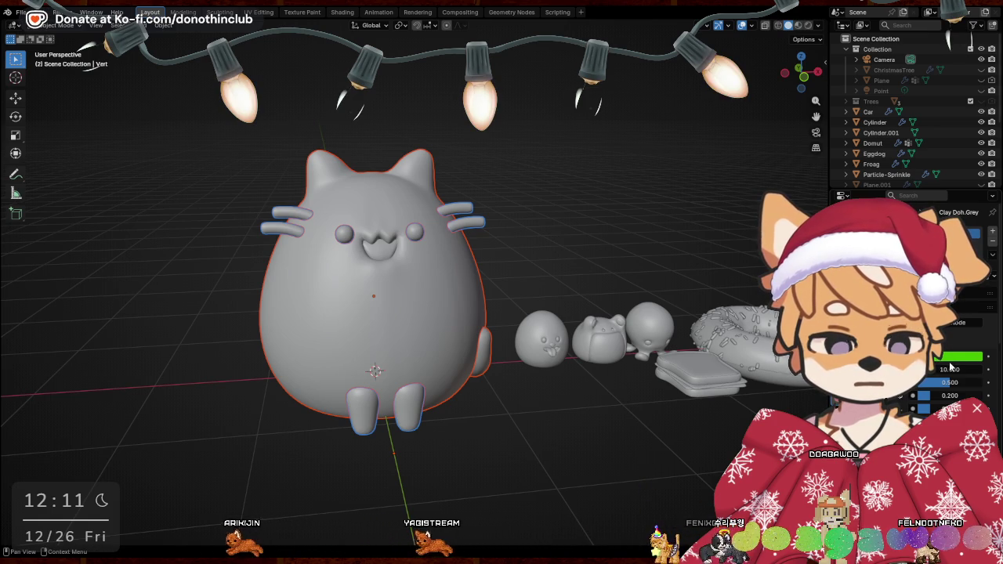
Recolour the Clay Doh.Grey base colour from bright green to pale pink in the colour wheel
left_click(953, 358)
left_click_drag(890, 214, 974, 214)
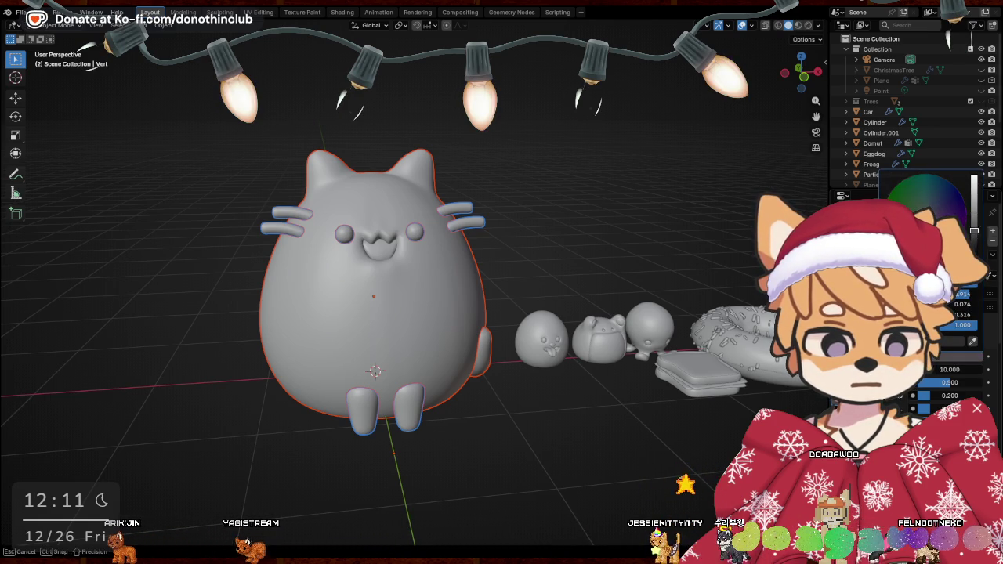
Switch the viewport to Rendered shading and give the cat body a dark Clay Doh material
key("z")
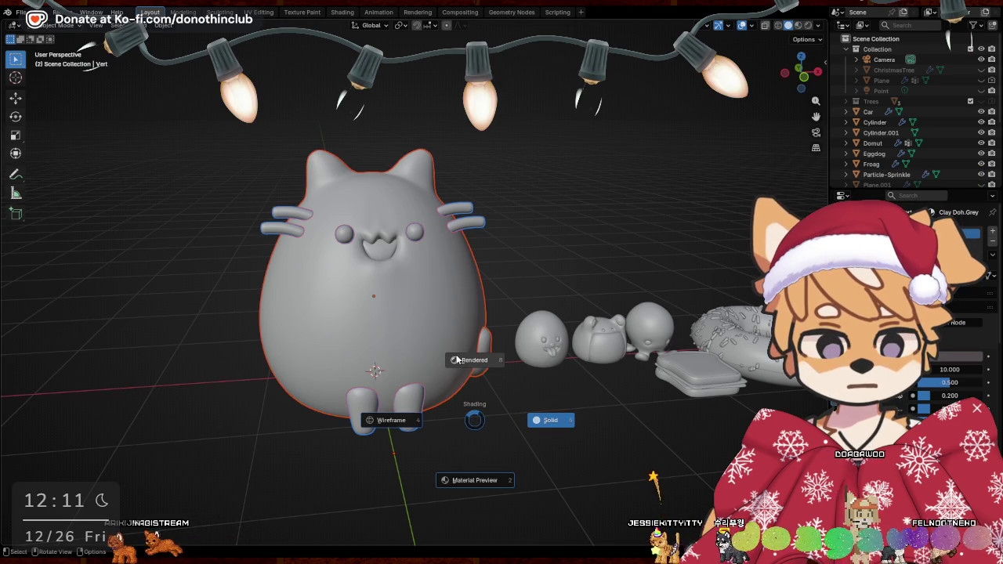
left_click(457, 360)
left_click(511, 429)
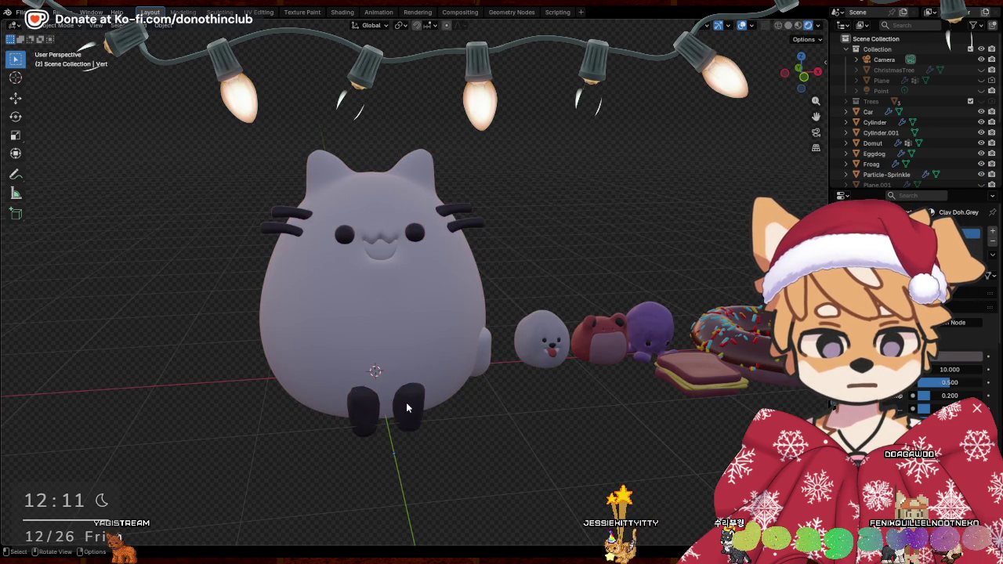
left_click(398, 301)
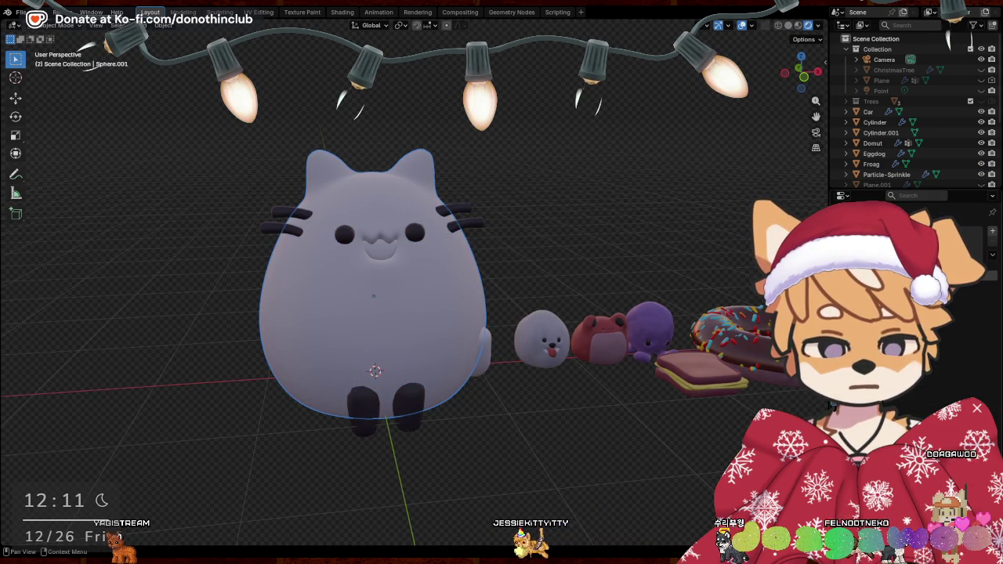
left_click(843, 401)
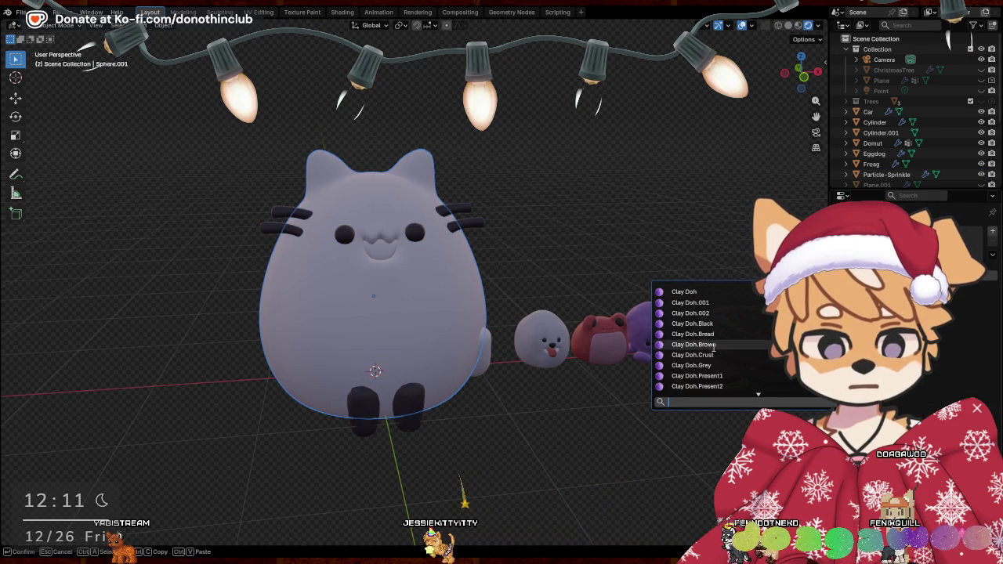
left_click(693, 323)
Assign the dark Clay Doh material to the cat's tail as well
left_click(492, 382)
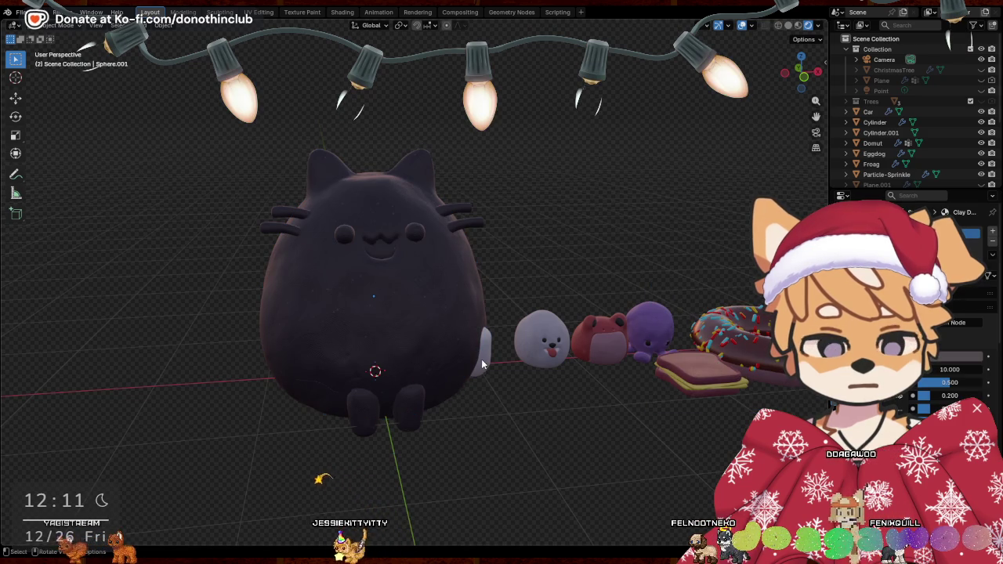
left_click(483, 364)
left_click(845, 416)
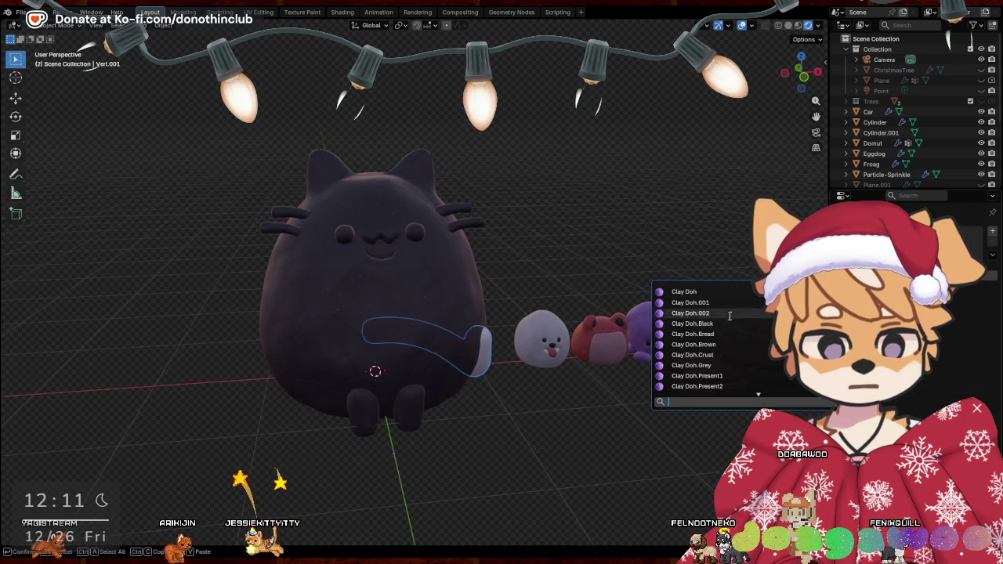
left_click(723, 374)
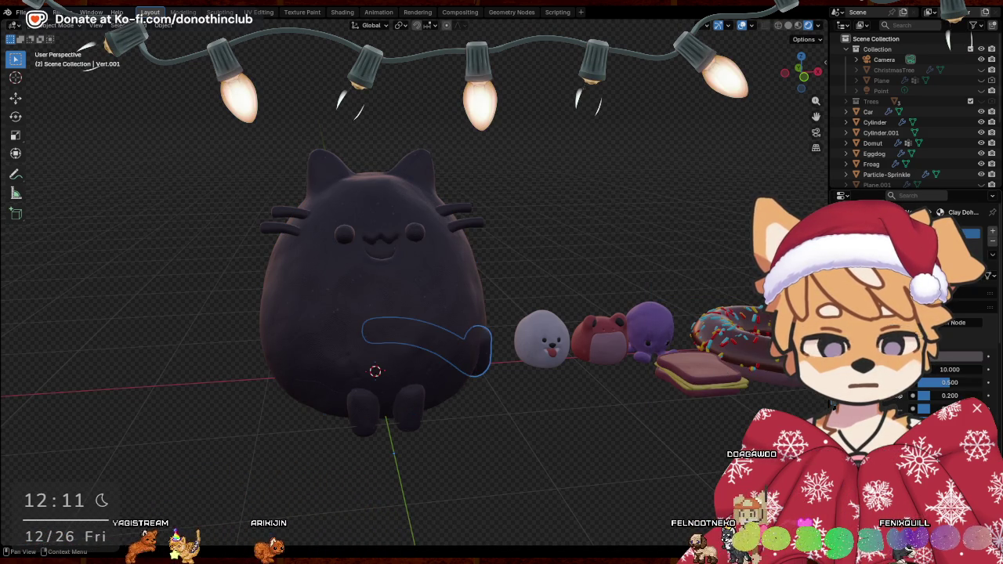
Lighten the Clay Doh.Grey base colour to a pale lilac, pinkish grey
left_click_drag(974, 231, 975, 182)
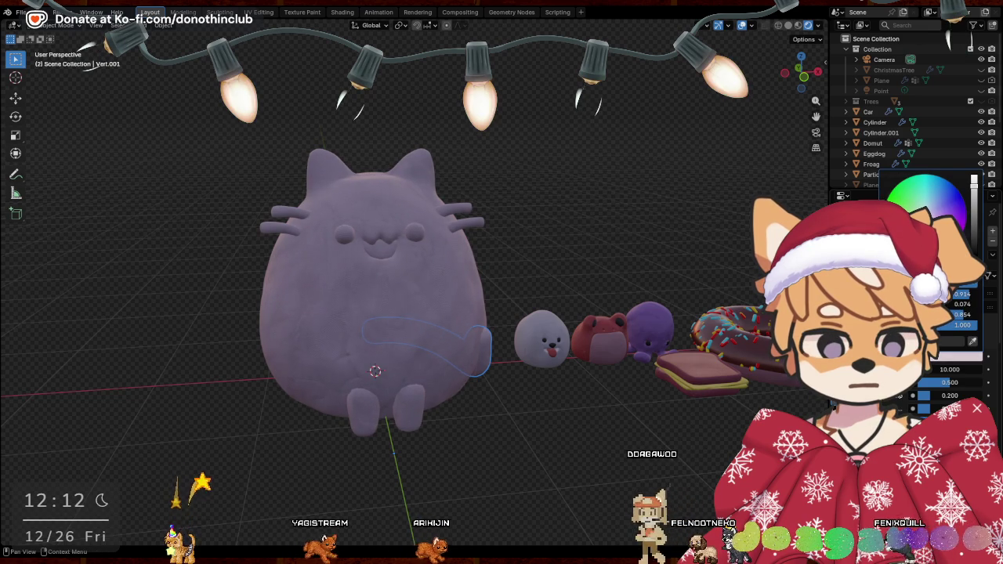
left_click_drag(924, 213, 928, 211)
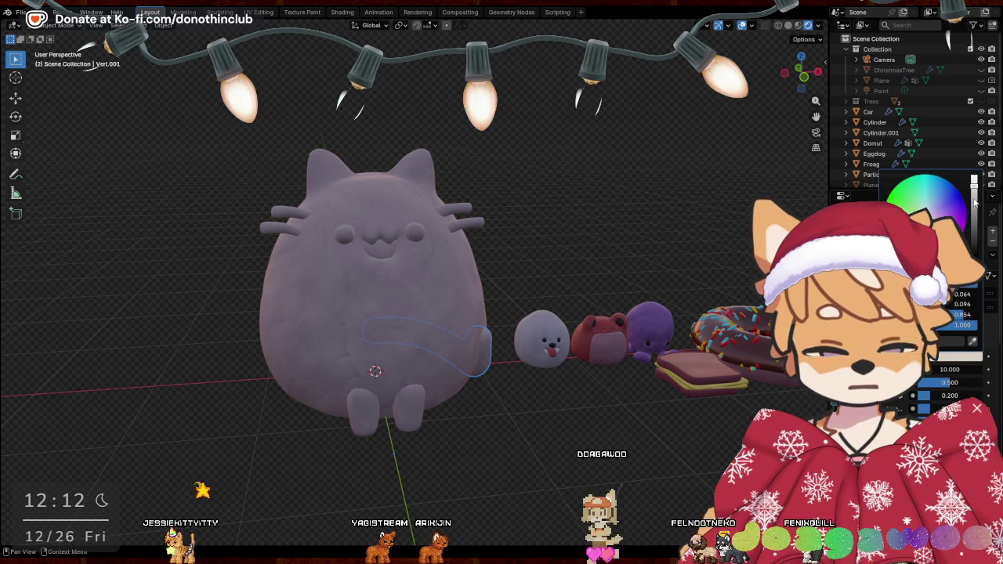
mouse_move(962, 314)
left_mouse_down()
mouse_move(980, 294)
mouse_move(962, 294)
left_mouse_up()
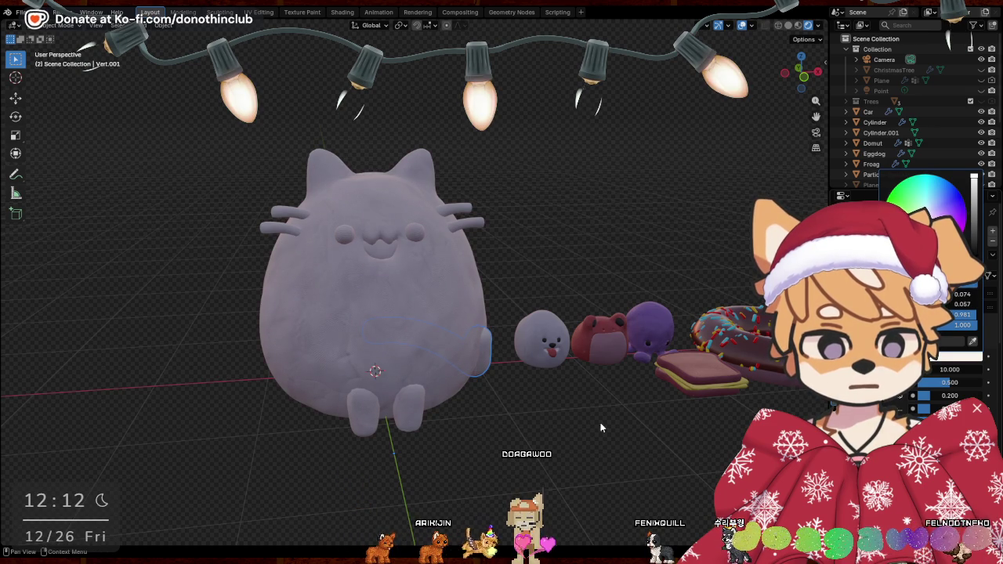
Select the cat's whiskers, eyes and feet object
middle_click_drag(602, 428, 356, 263)
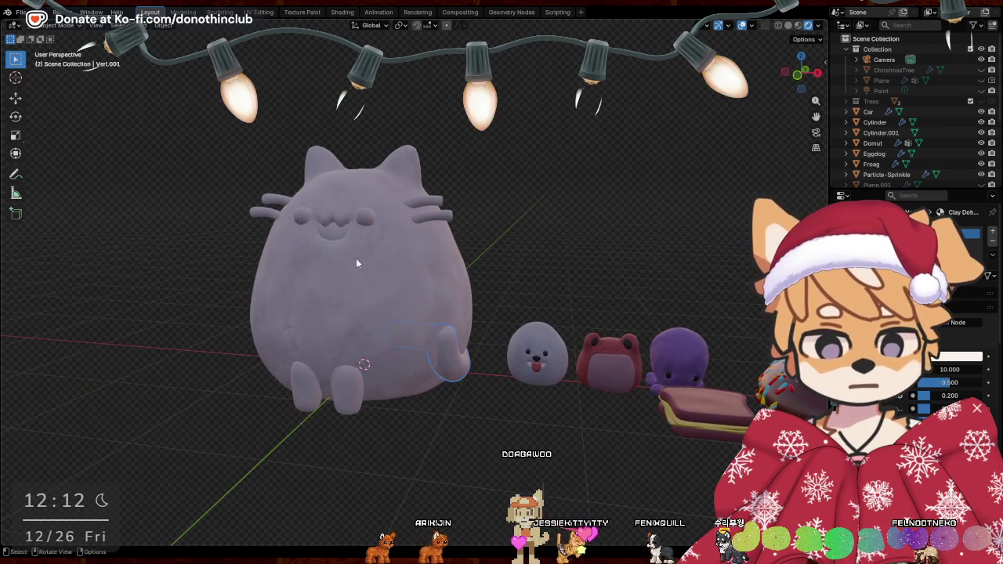
left_click(354, 257)
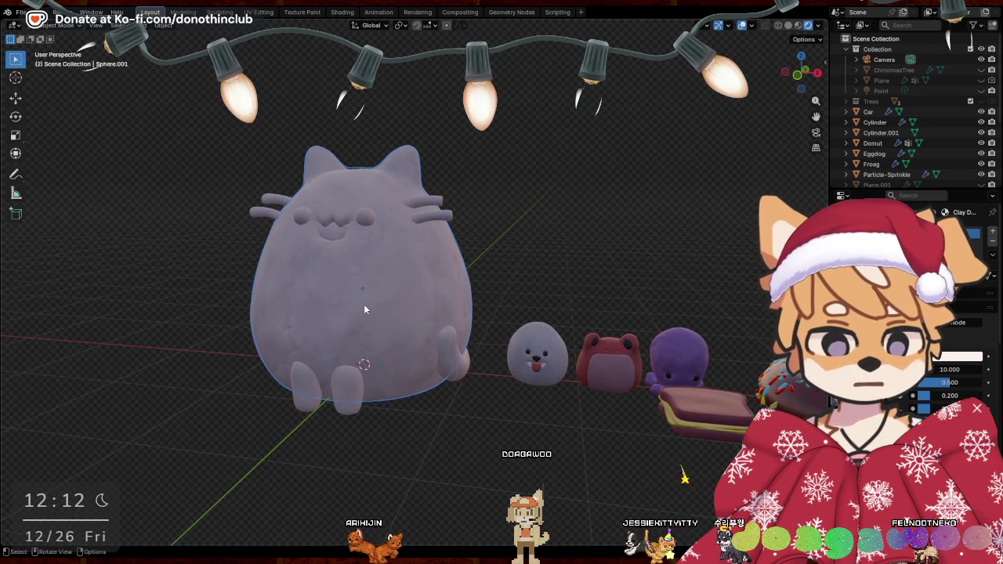
middle_click_drag(374, 304, 389, 256)
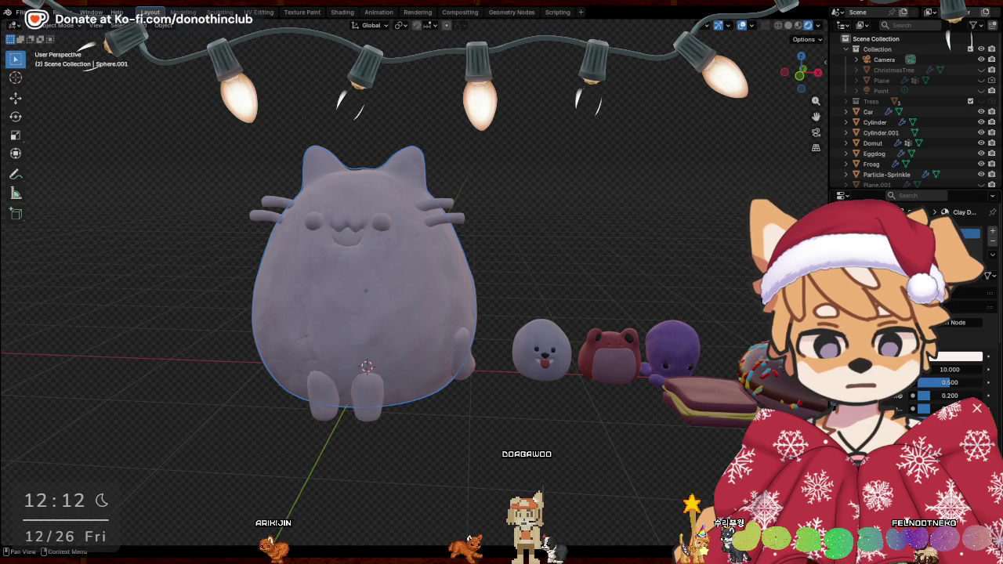
left_click(461, 219)
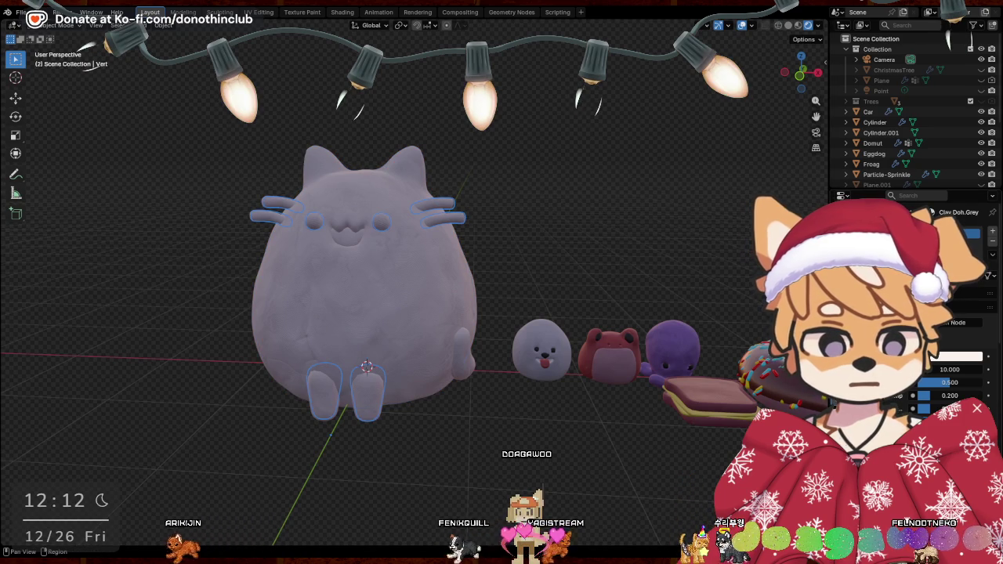
Apply the Mirror and Subdivision modifiers, then select the whiskers and eye in Edit Mode
key("ctrl+a")
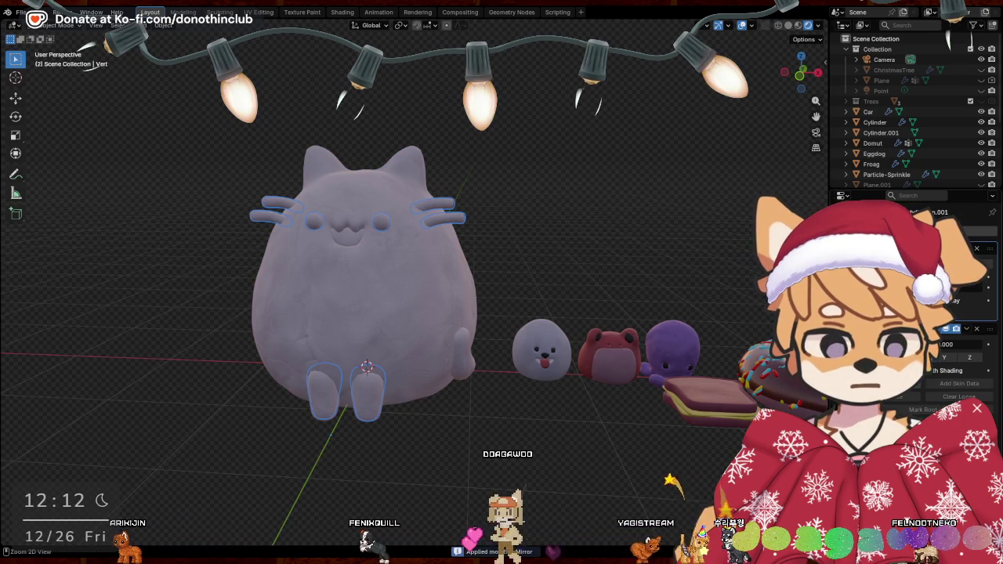
key("ctrl+a")
key("ctrl+a")
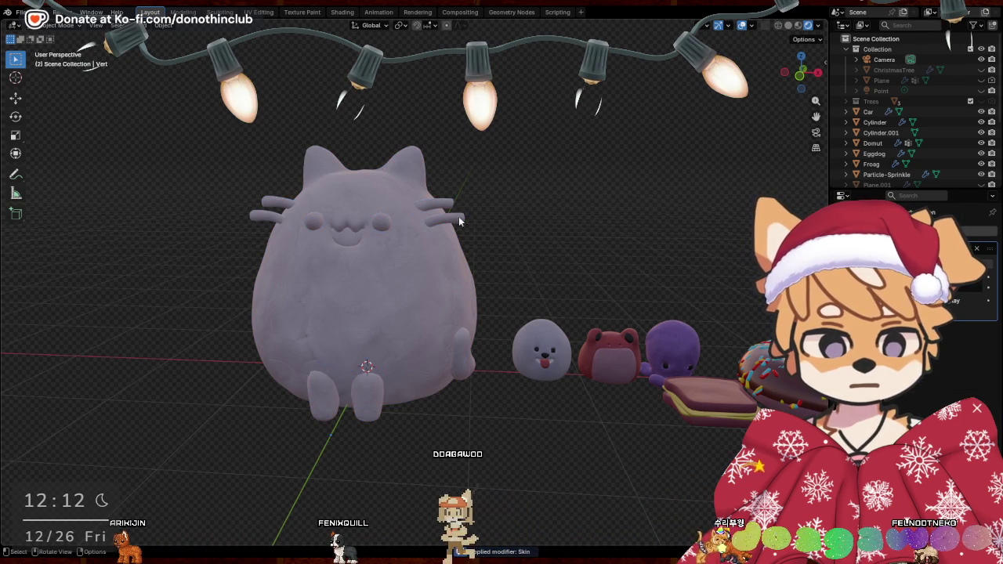
key("Tab")
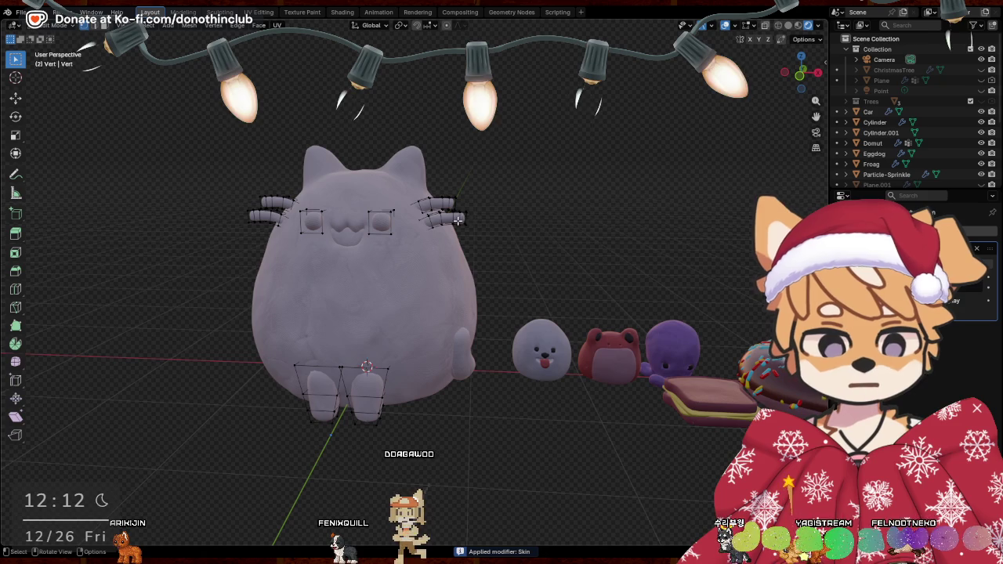
key("l")
key("l")
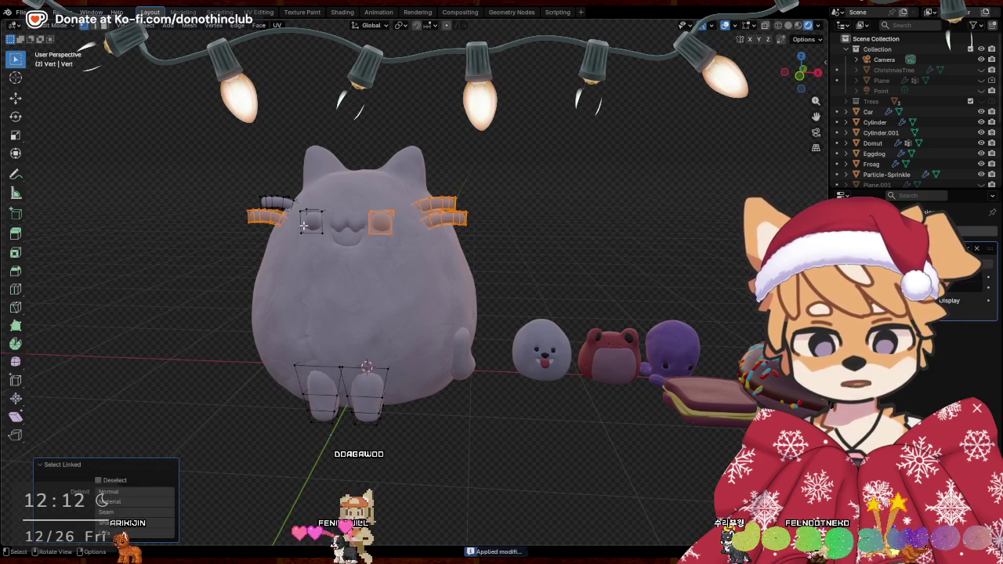
key("l")
key("l")
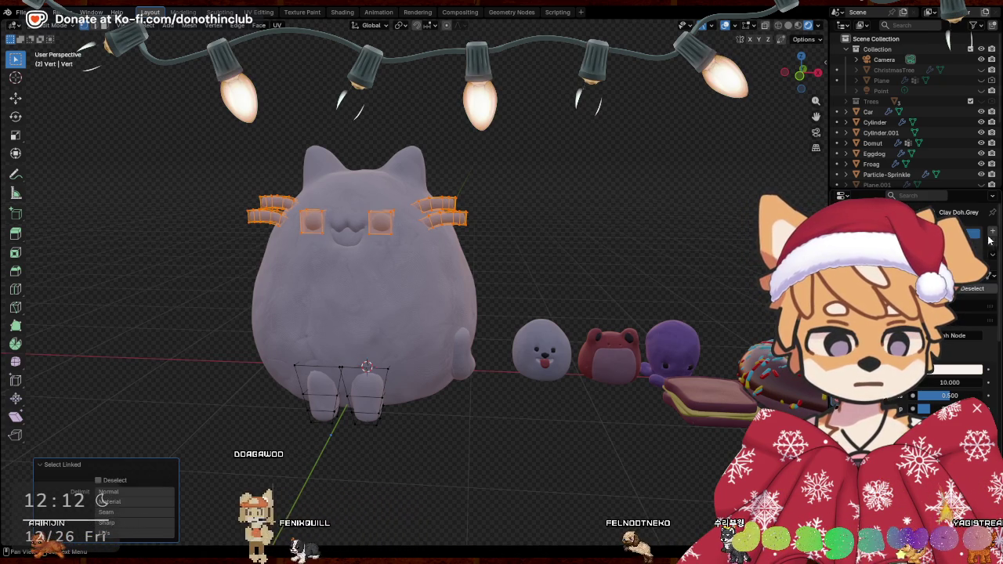
Add a material slot giving the eyes and whiskers Clay Doh.Black, then leave Edit Mode
left_click(992, 232)
left_click(851, 296)
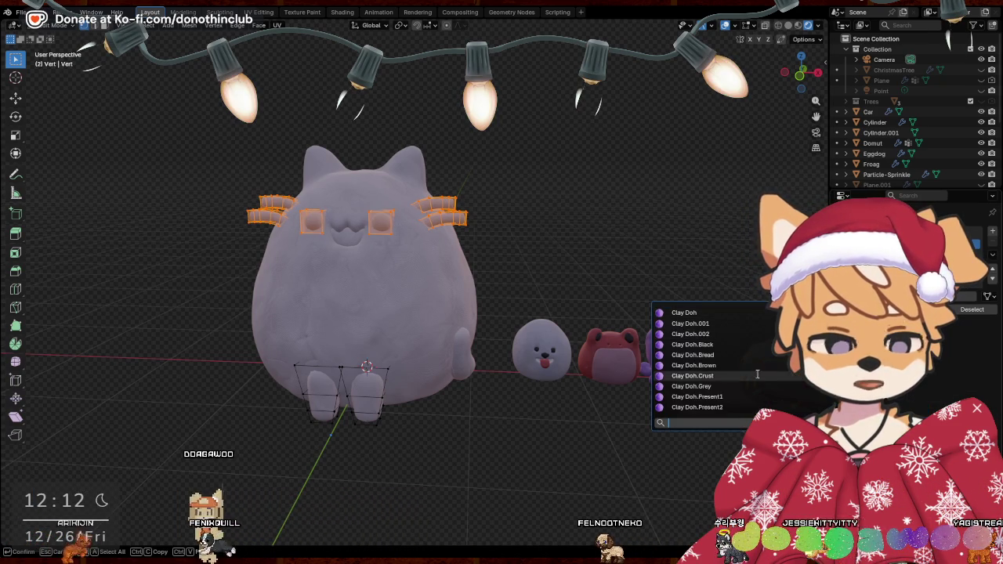
left_click(706, 344)
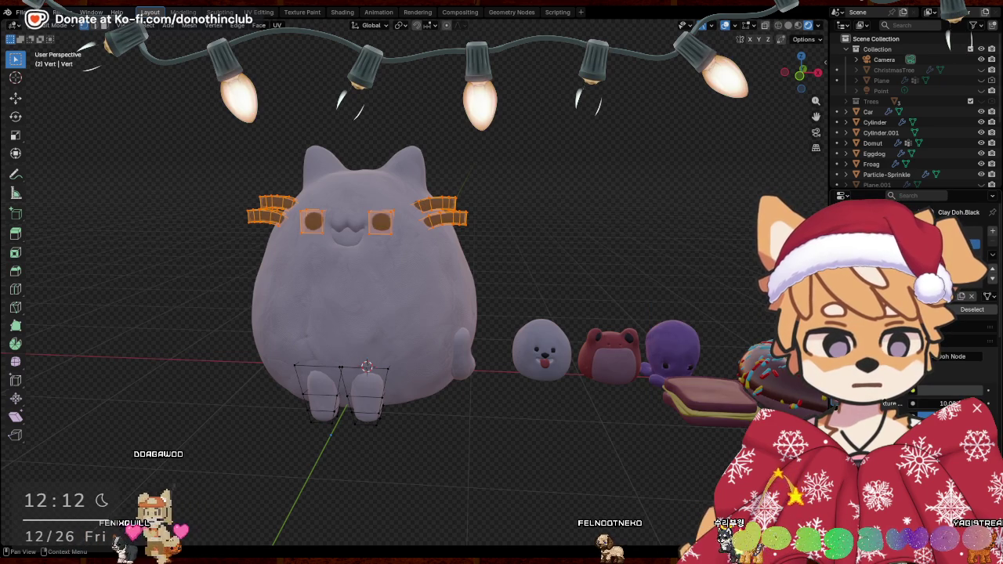
key("Tab")
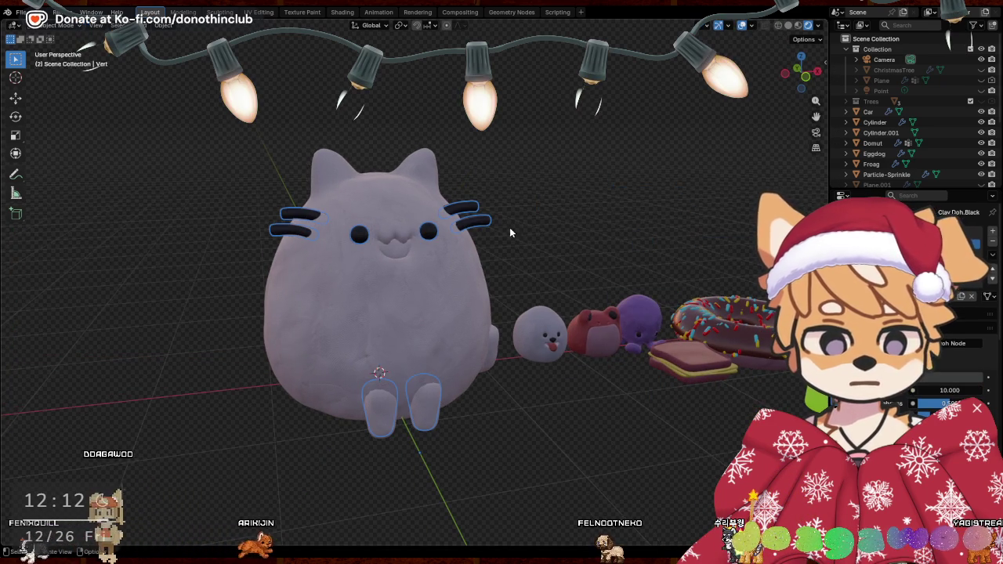
In the cat body's Edit Mode, select the faces inside the mouth
left_click(395, 278)
key("Tab")
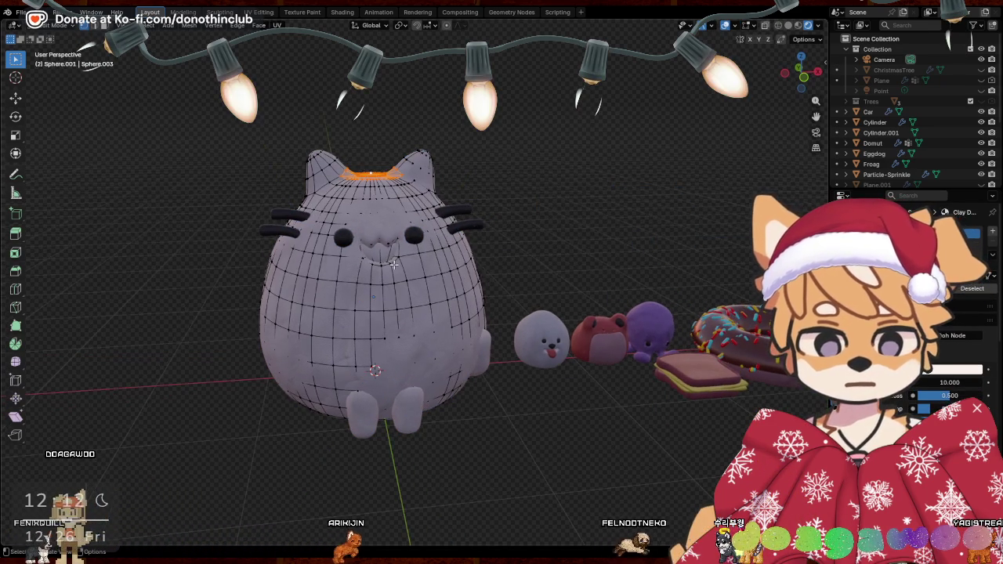
key("l")
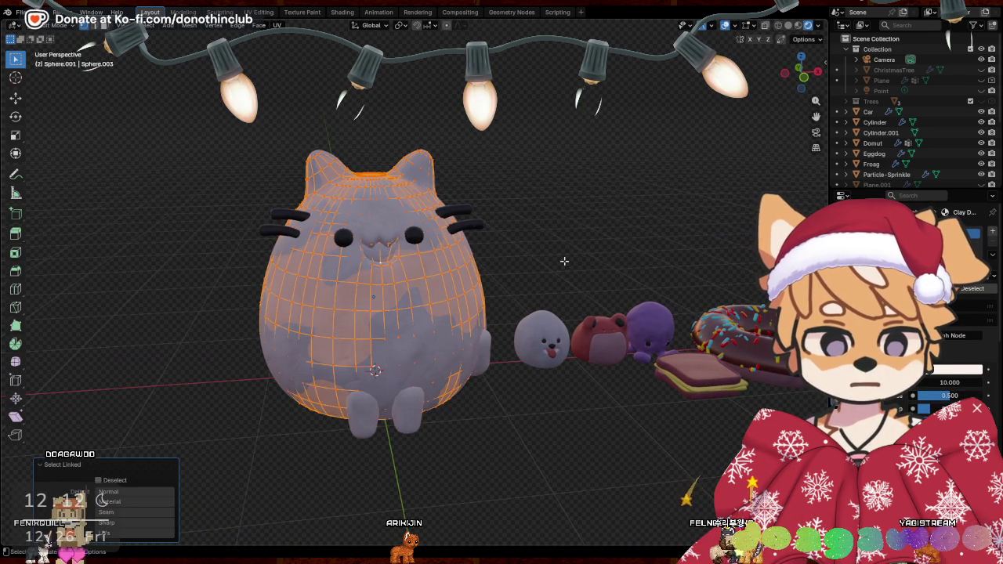
key("alt+a")
middle_click_drag(412, 215, 450, 266)
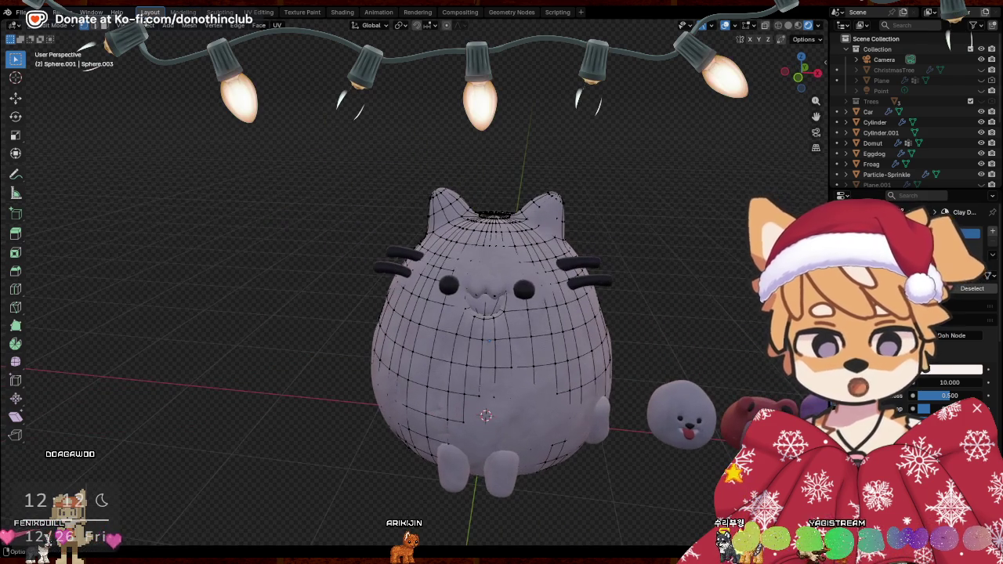
scroll(556, 317, "up", 1)
scroll(557, 317, "up", 2)
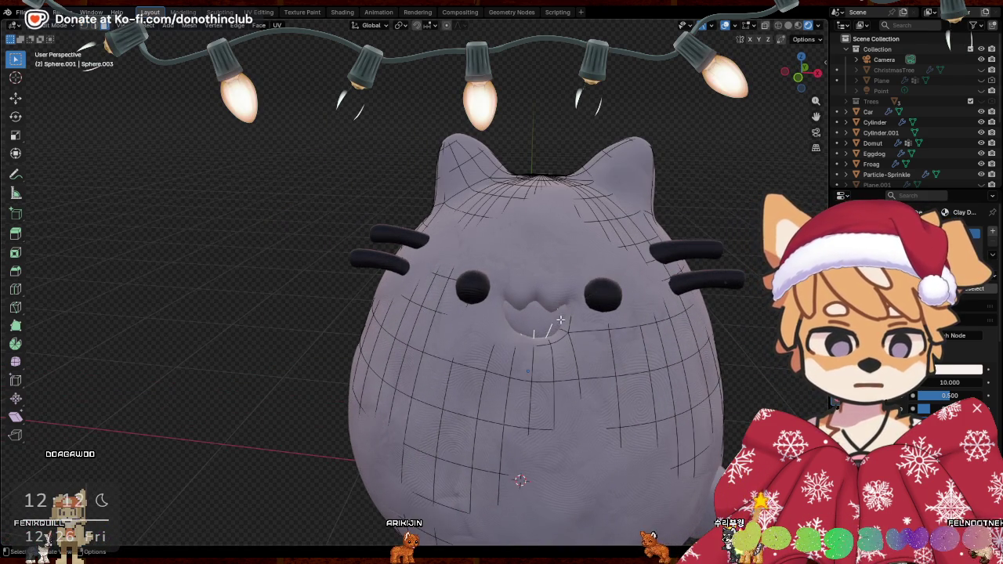
key("ctrl+KP_Add")
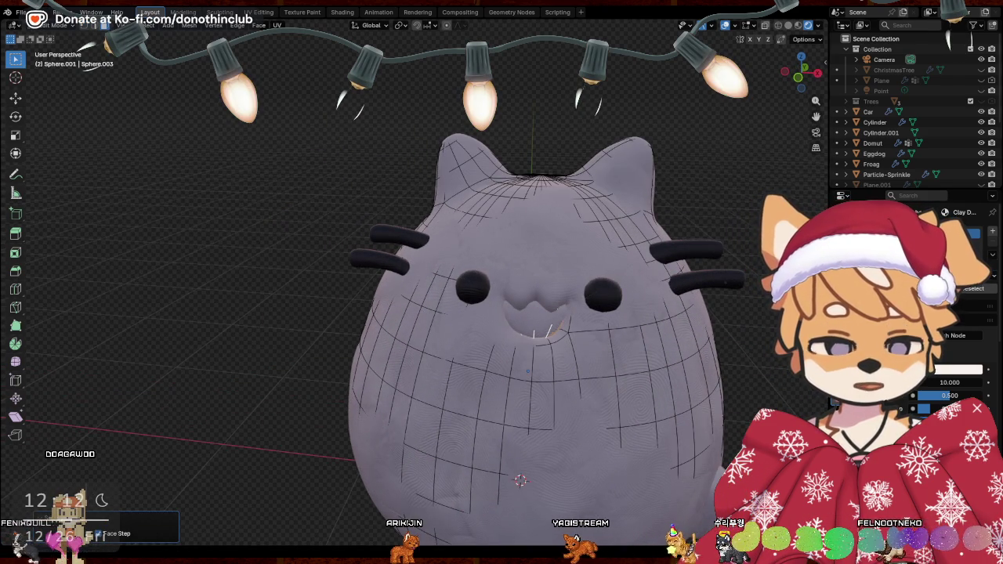
Assign Clay Doh.Black to the mouth faces and return to Object Mode
left_click(993, 234)
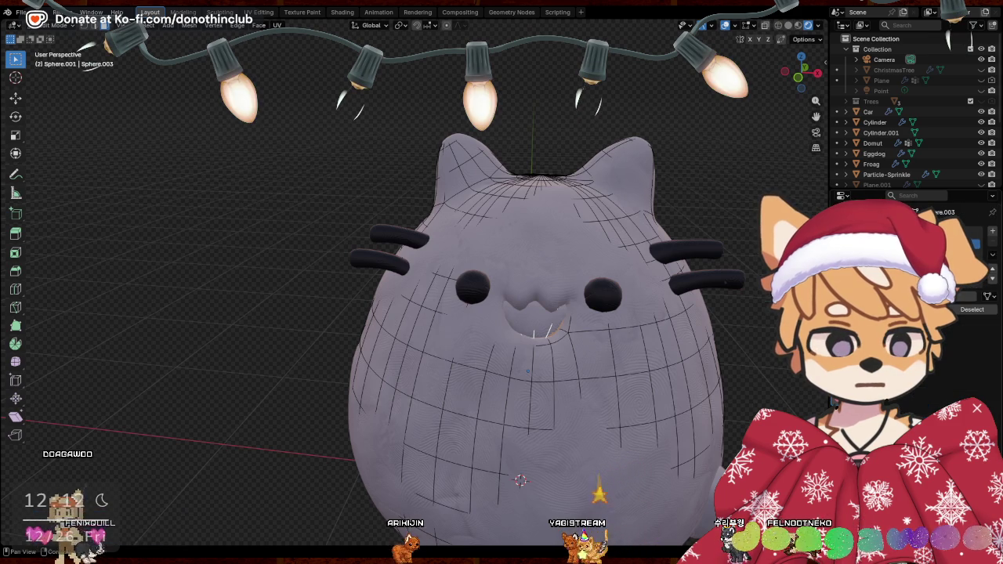
left_click(843, 329)
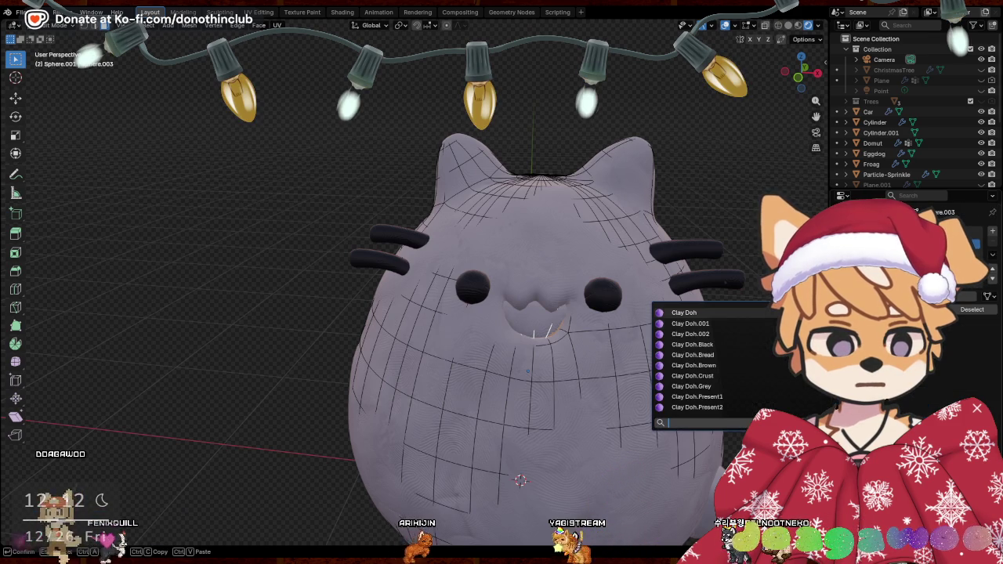
left_click(701, 345)
mouse_move(443, 481)
middle_mouse_down()
mouse_move(678, 206)
mouse_move(684, 251)
middle_mouse_up()
key("Tab")
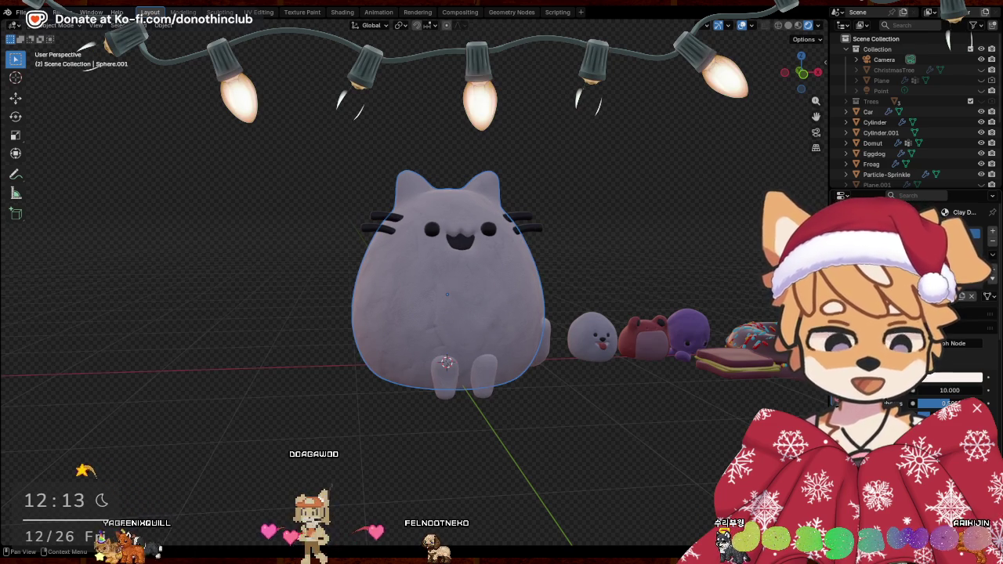
left_click(541, 439)
middle_click_drag(542, 448, 523, 454)
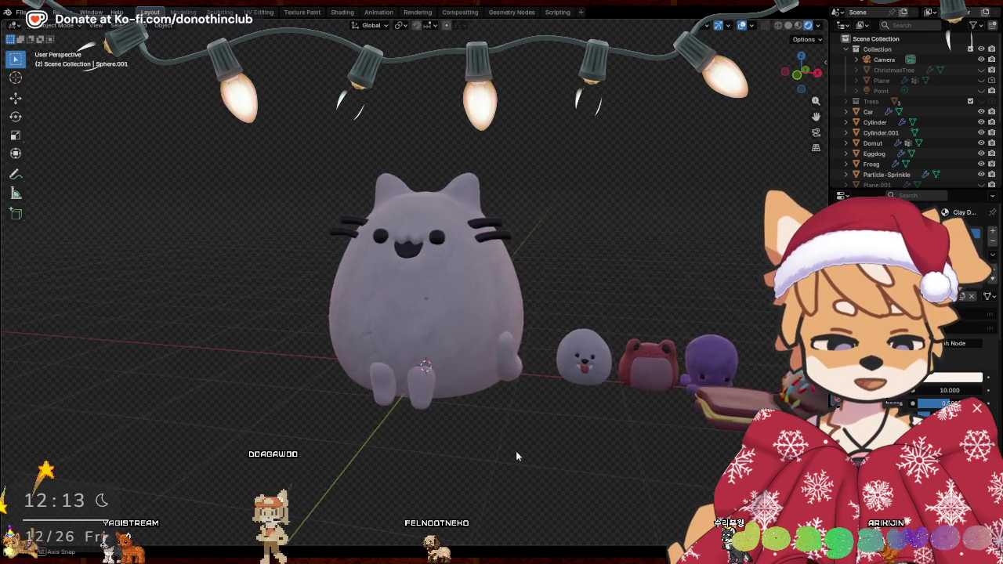
left_click_drag(257, 120, 531, 455)
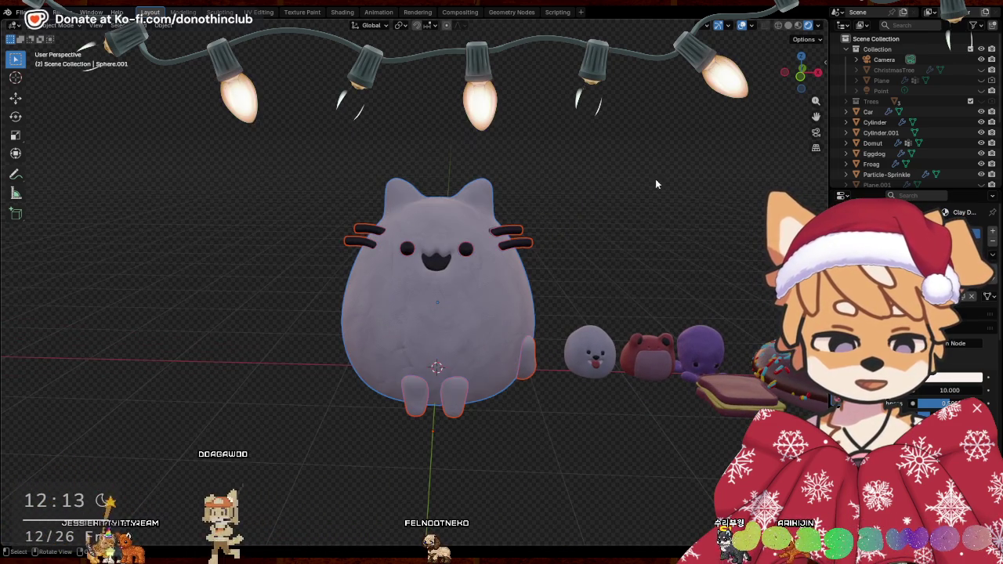
Slightly resize the cat and shift it a little along Y
mouse_move(477, 329)
middle_mouse_down()
mouse_move(615, 326)
mouse_move(712, 294)
middle_mouse_up()
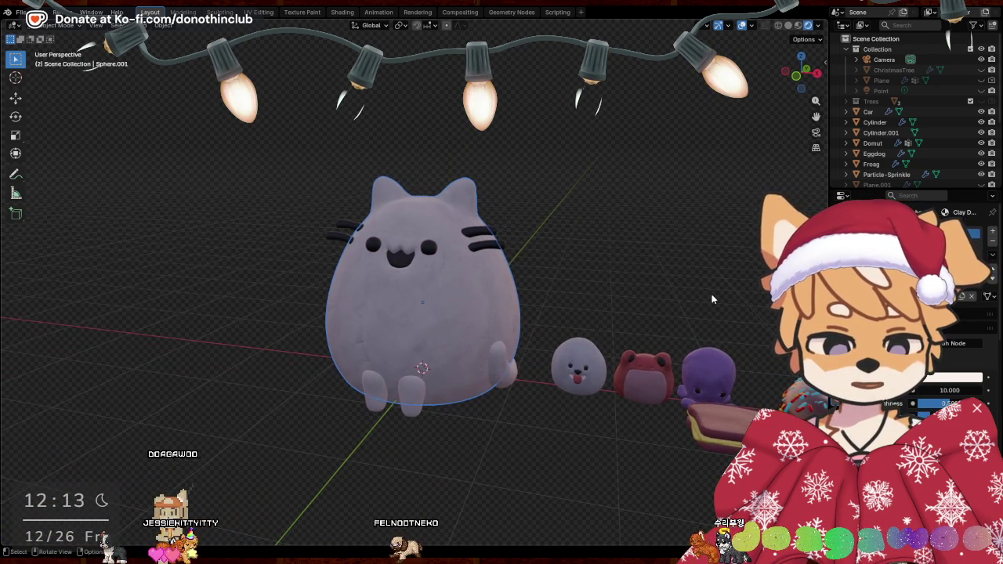
key("s")
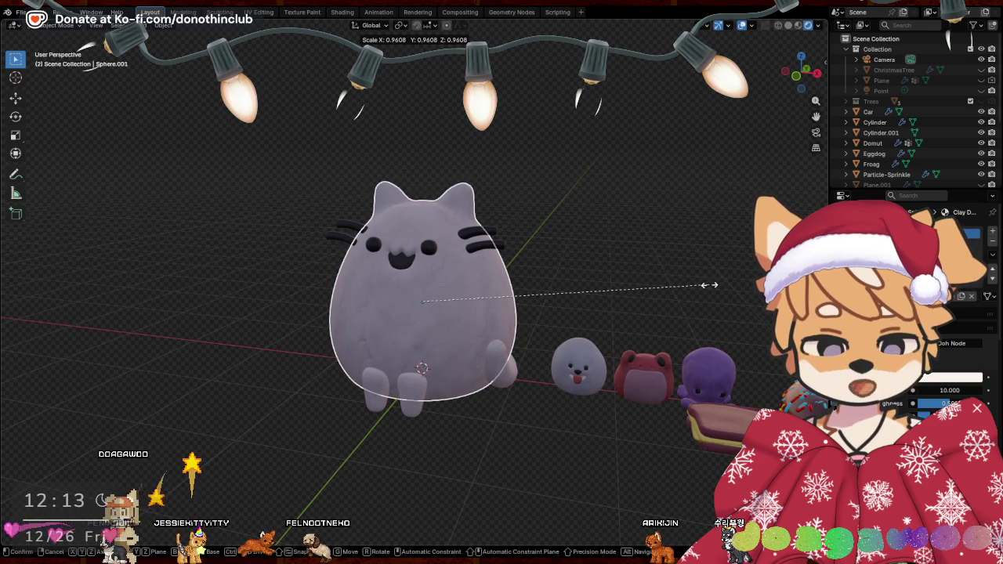
left_click(710, 284)
mouse_move(710, 285)
middle_mouse_down()
mouse_move(654, 299)
mouse_move(542, 262)
mouse_move(578, 275)
middle_mouse_up()
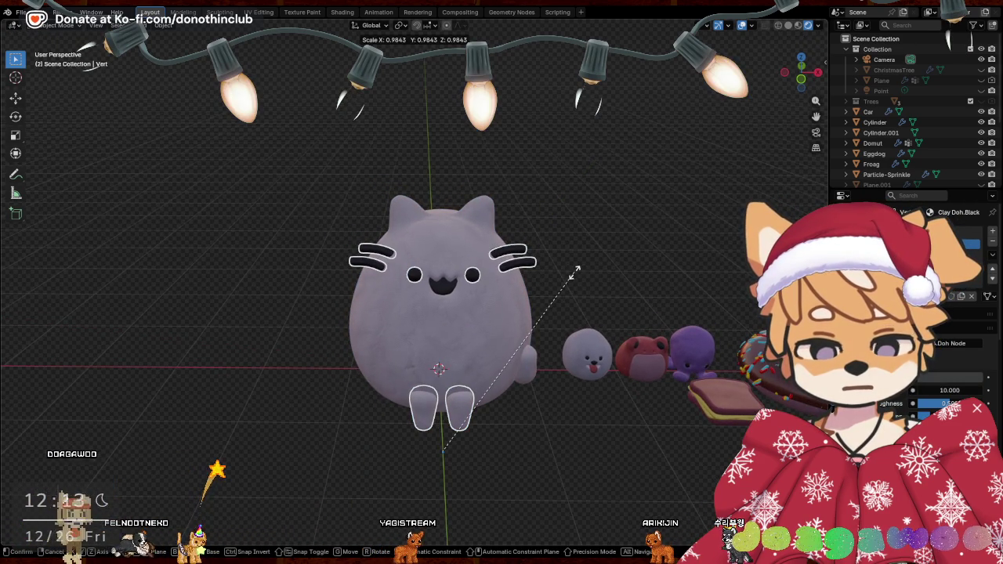
left_click(576, 270)
mouse_move(549, 329)
middle_mouse_down()
mouse_move(643, 316)
mouse_move(492, 304)
middle_mouse_up()
key("g")
key("y")
left_click(641, 314)
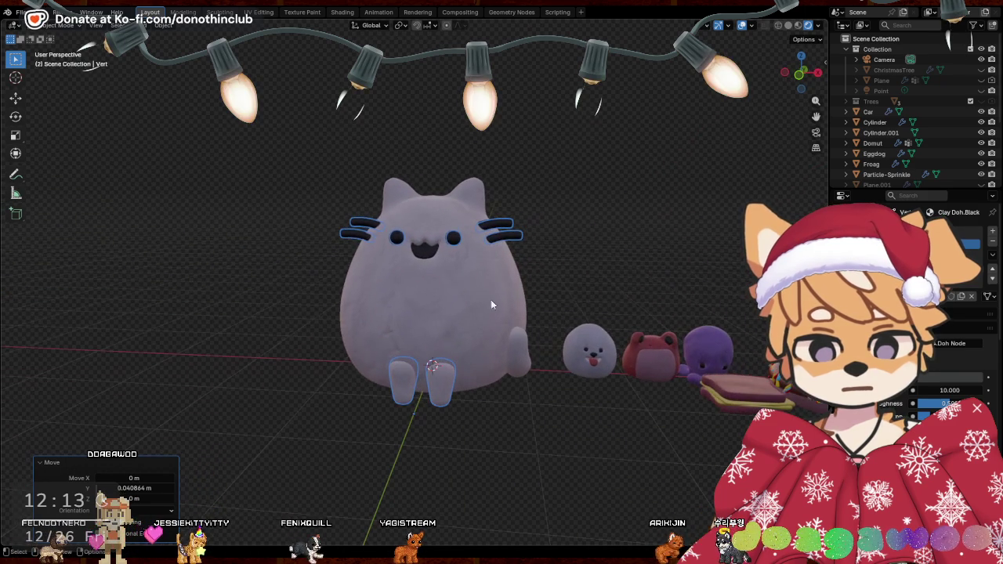
Select the whole cat figure and scale it down to about 0.32
left_click_drag(315, 182, 527, 436)
middle_click_drag(527, 437, 649, 205)
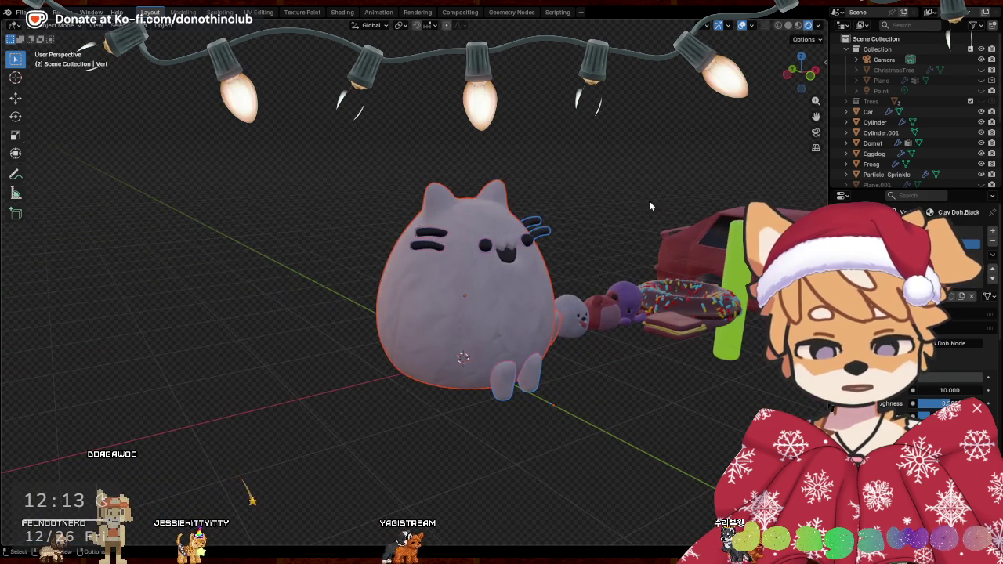
key("s")
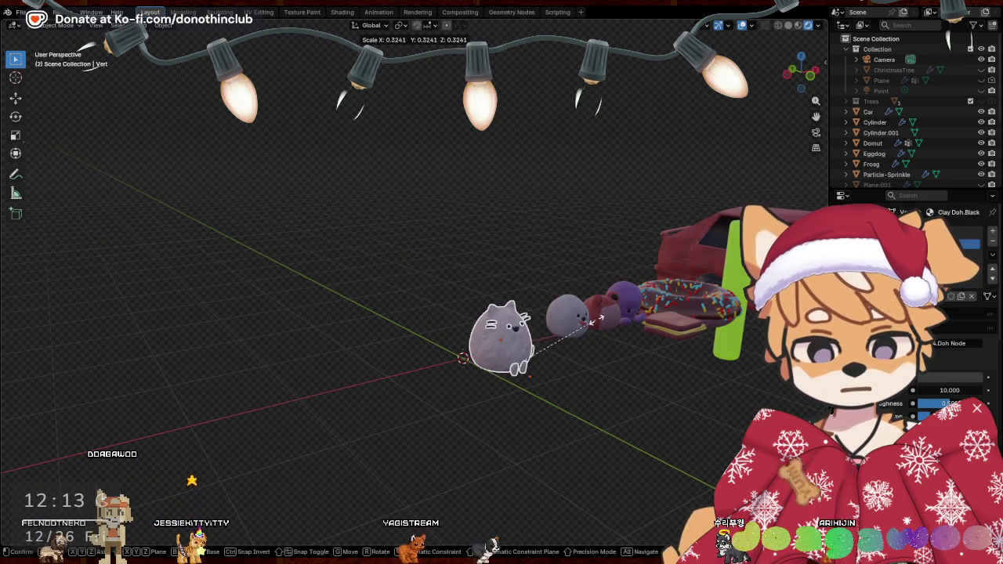
left_click(598, 319)
Slide the small cat to the right toward the seal
middle_click_drag(580, 417, 544, 413)
middle_click_drag(571, 375, 477, 335, "shift")
key("g")
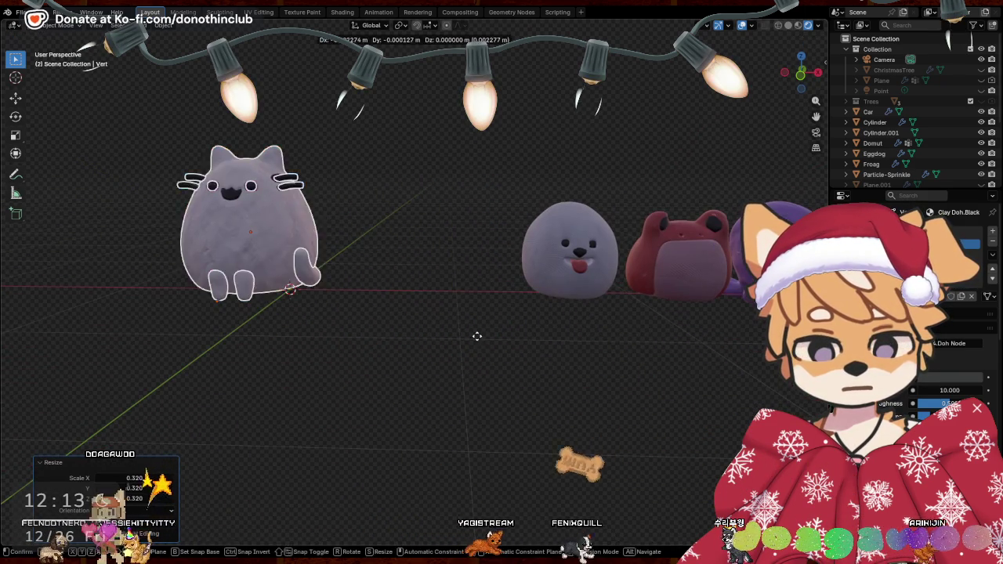
left_click_drag(477, 335, 699, 340)
left_click(698, 340)
mouse_move(699, 340)
middle_mouse_down()
mouse_move(704, 359)
mouse_move(746, 368)
middle_mouse_up()
Line the cat up with the row along Y and adjust its height on Z
key("g")
key("y")
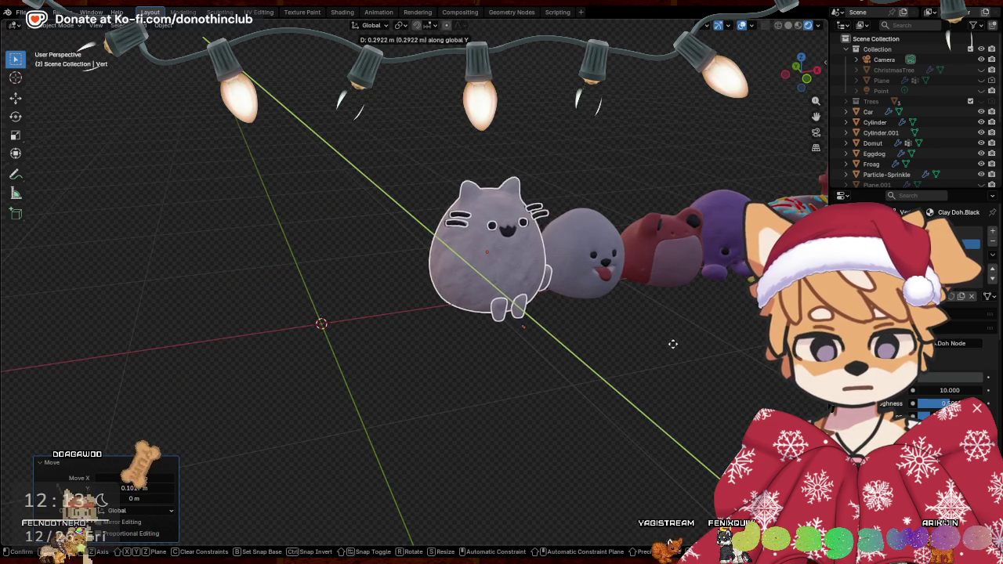
left_click(667, 348)
mouse_move(667, 348)
middle_mouse_down()
mouse_move(646, 342)
mouse_move(657, 374)
mouse_move(609, 354)
middle_mouse_up()
key("g")
key("z")
left_click(661, 344)
key("g")
key("x")
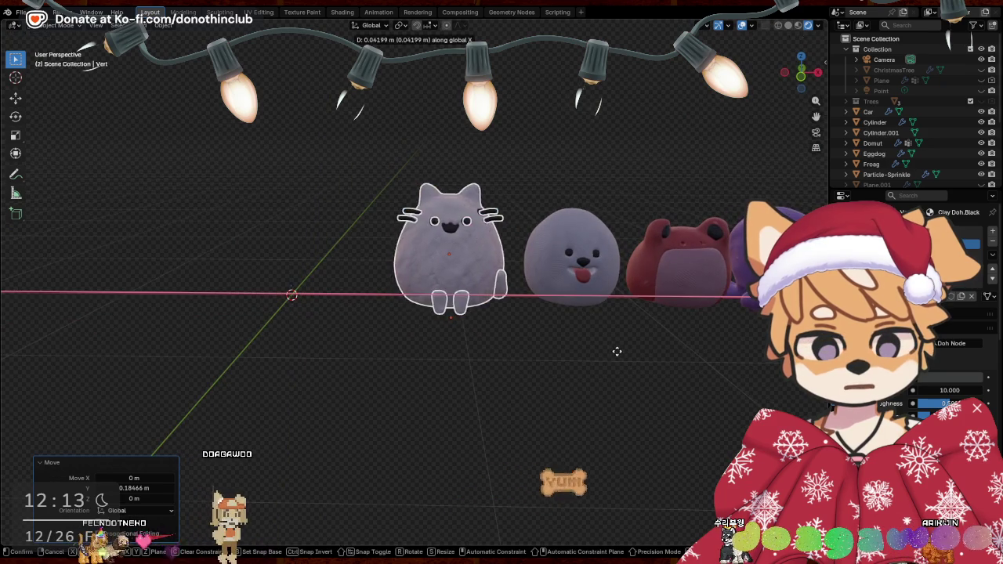
right_click(614, 352)
left_click(462, 231)
Apply the Mirror modifier on the cat body and the Subdivision modifier on its tail
key("ctrl+a")
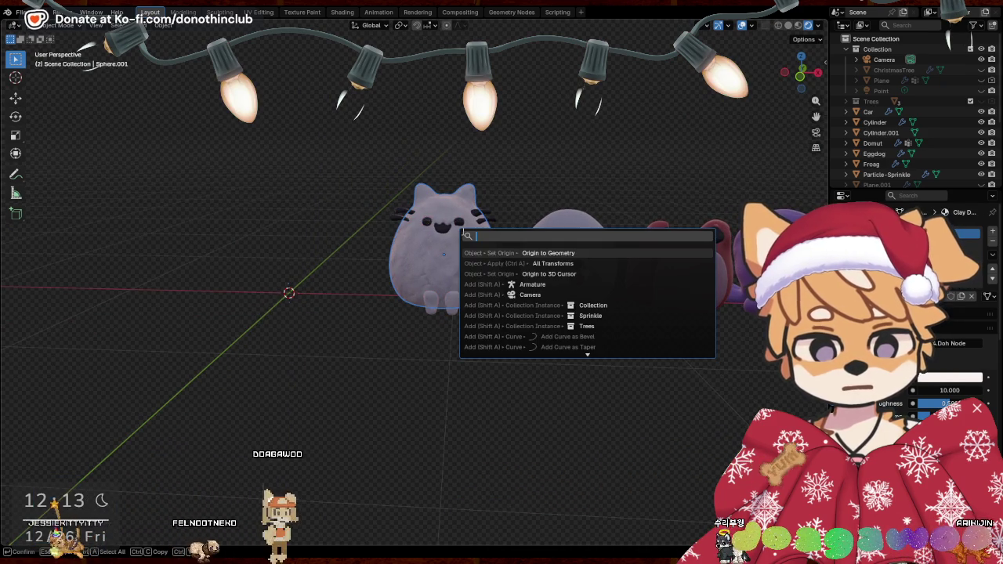
left_click(463, 230)
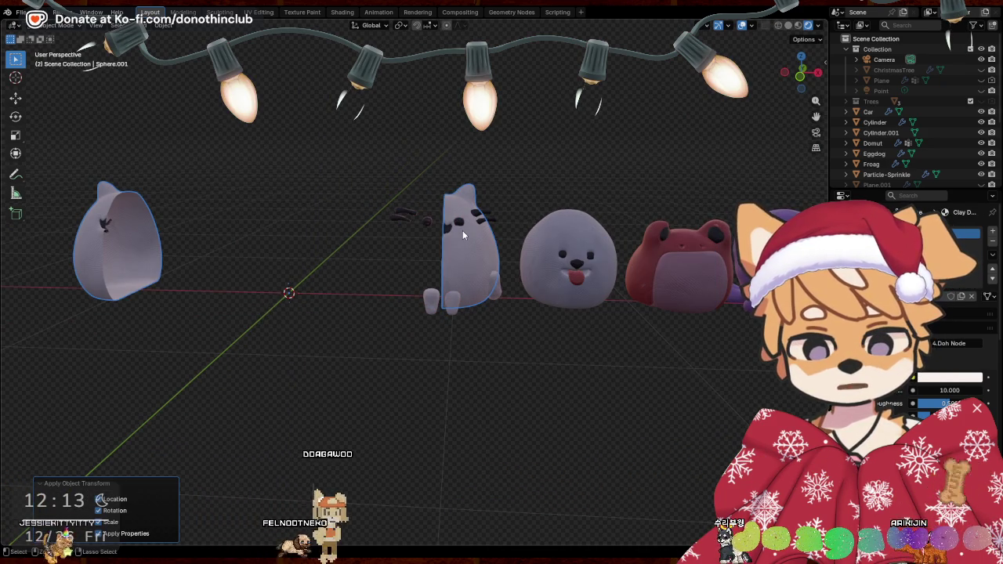
key("ctrl+z")
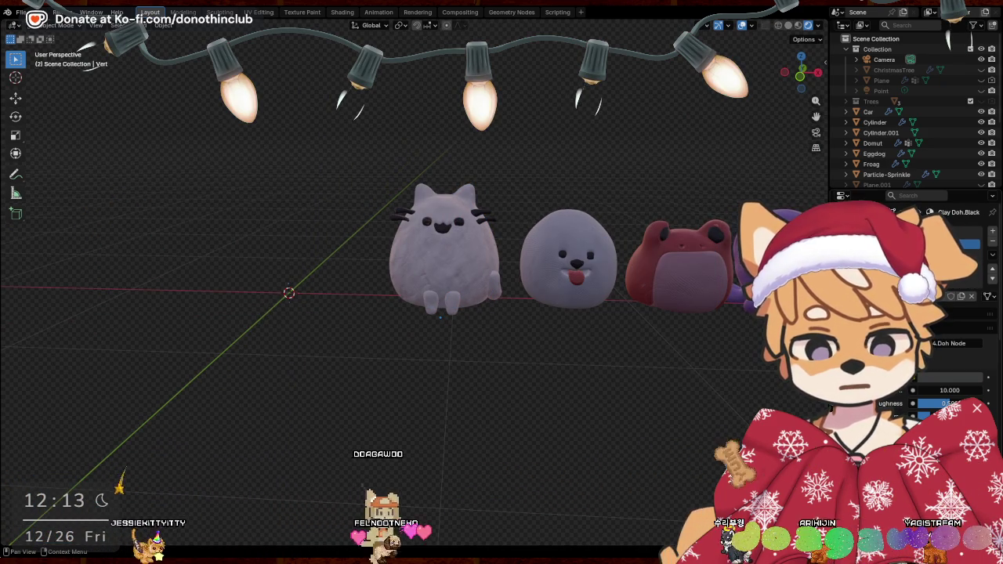
left_click(443, 245)
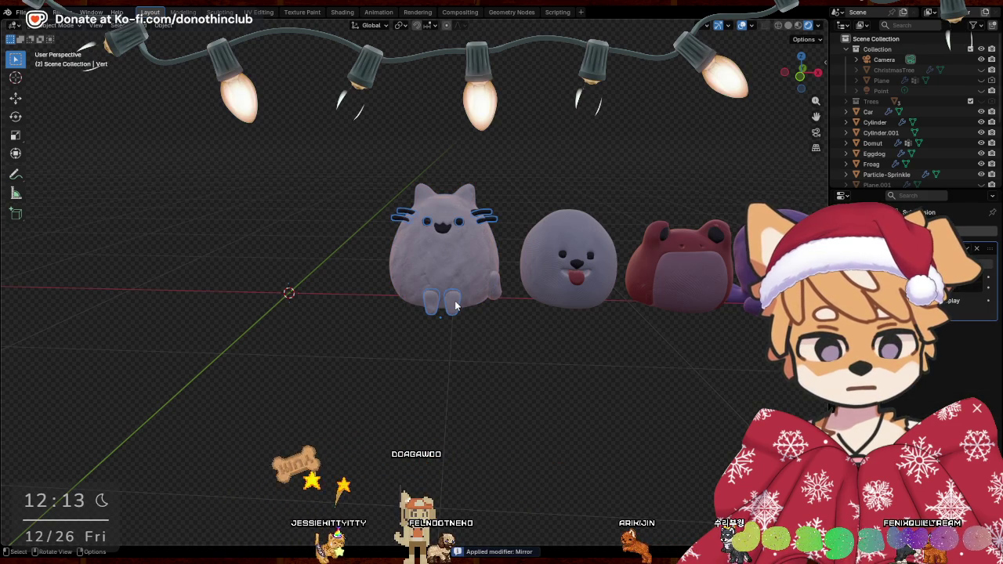
left_click(492, 289)
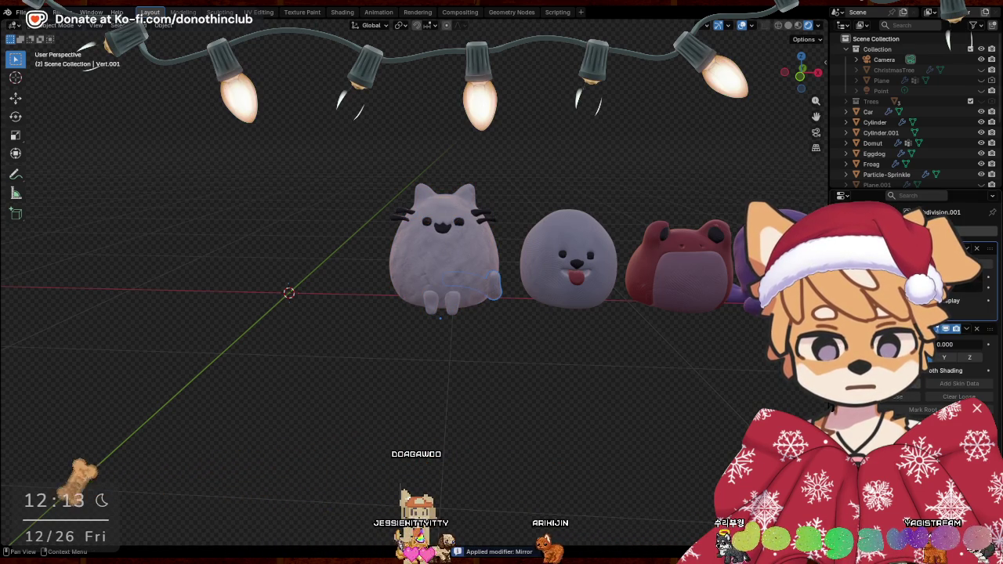
key("ctrl+a")
Select the cat's whiskers, feet and body together
middle_click_drag(726, 303, 280, 156)
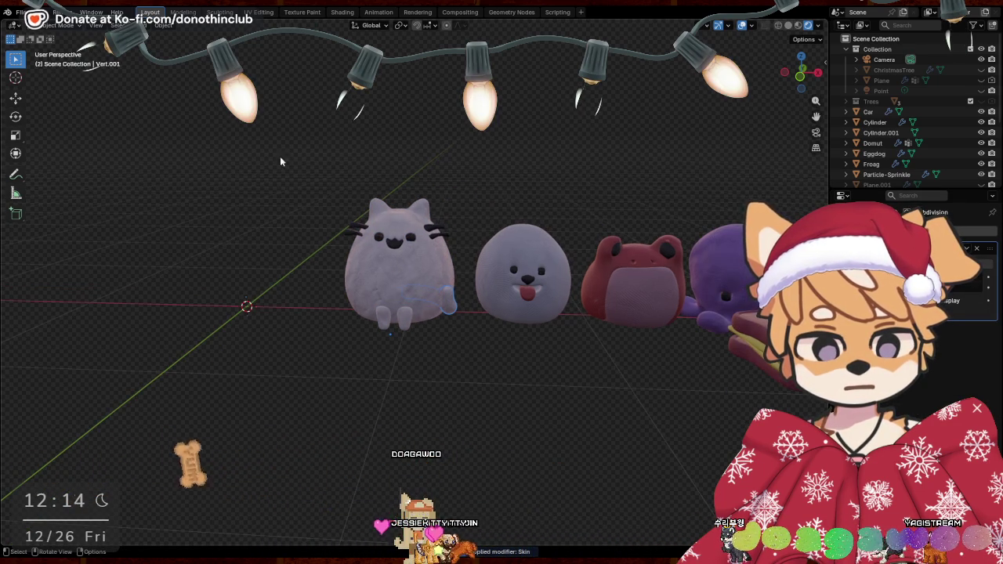
left_click(406, 323, "shift")
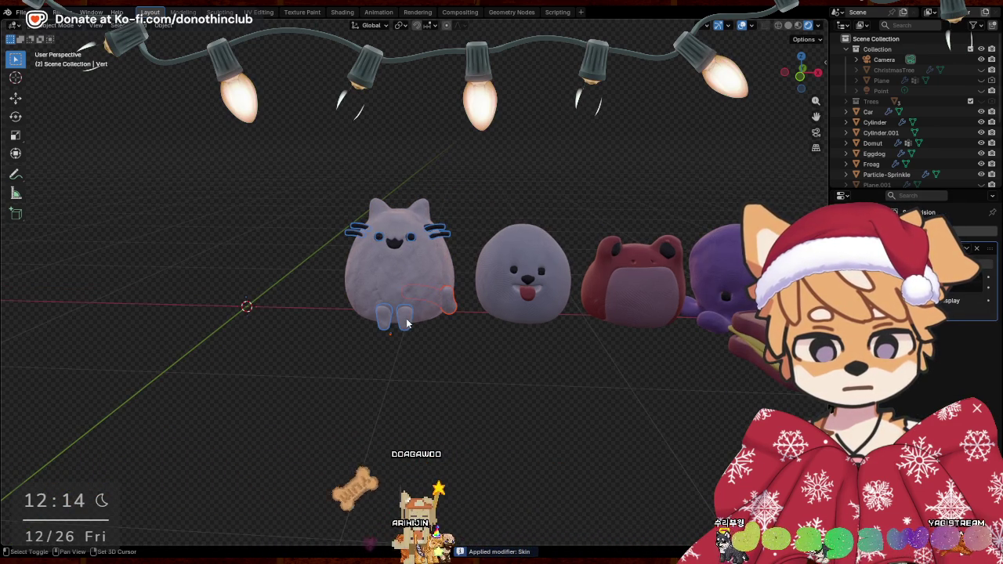
left_click(406, 267, "shift")
right_click(361, 306)
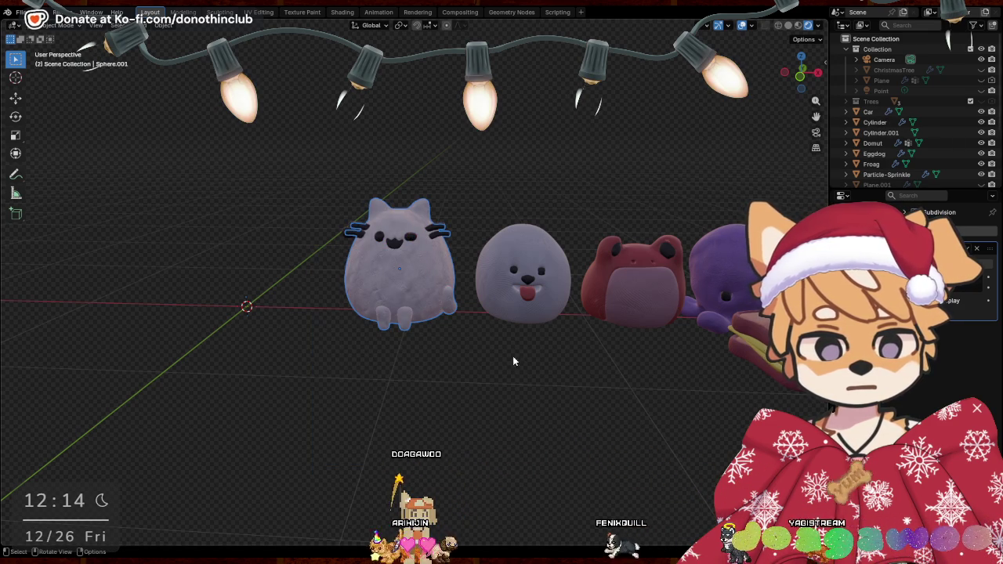
mouse_move(533, 353)
middle_mouse_down()
mouse_move(548, 387)
mouse_move(549, 366)
mouse_move(458, 336)
mouse_move(590, 371)
middle_mouse_up()
scroll(549, 382, "up", 5)
scroll(537, 359, "down", 4)
scroll(591, 371, "down", 3)
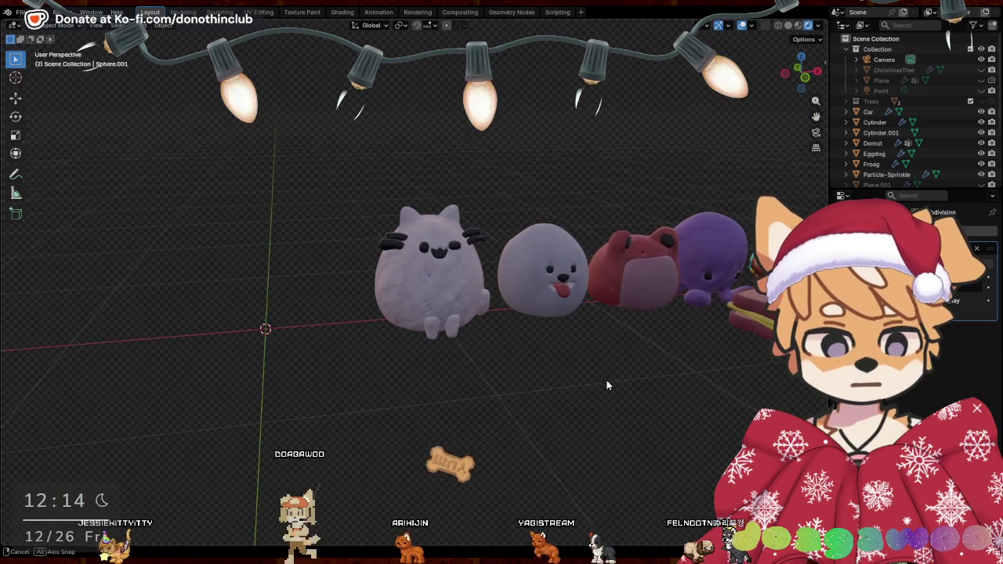
Apply All Transforms to the cat and set its Origin to Geometry via F3 search
key("F3")
key("Down")
key("Up")
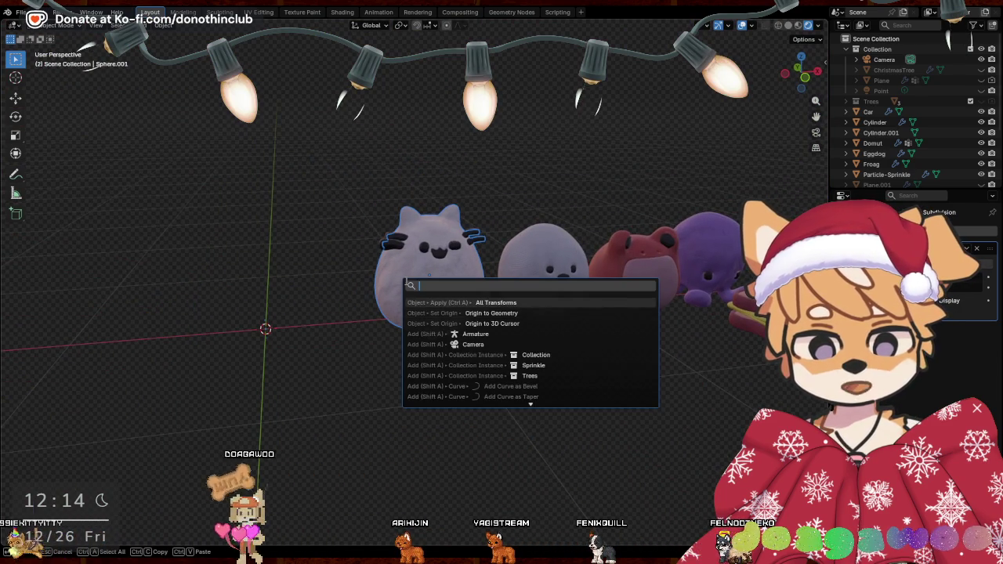
key("Return")
key("F3")
key("Down")
key("Return")
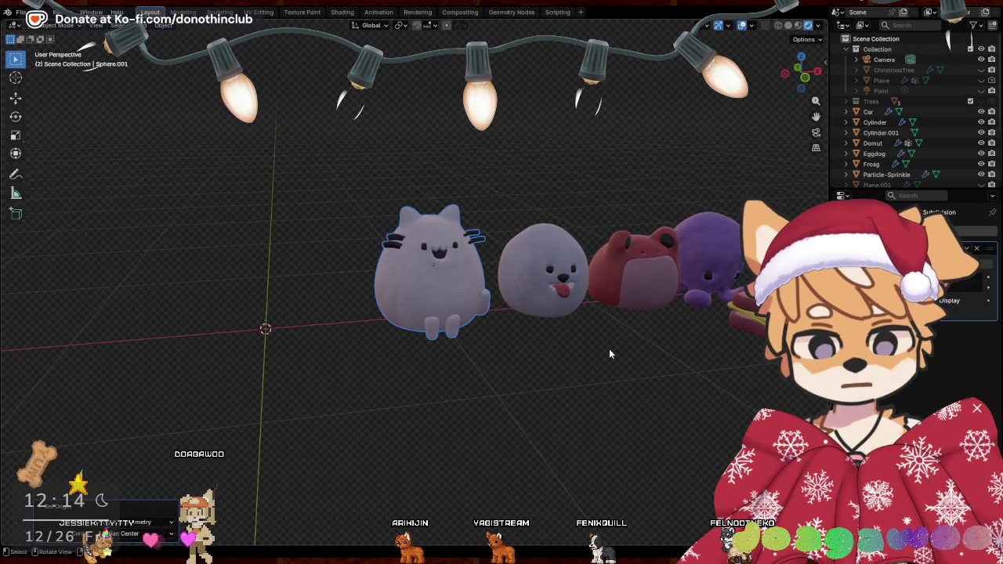
mouse_move(609, 354)
middle_mouse_down()
mouse_move(546, 358)
mouse_move(628, 374)
mouse_move(581, 385)
mouse_move(599, 363)
mouse_move(545, 362)
mouse_move(523, 382)
mouse_move(602, 400)
mouse_move(645, 369)
mouse_move(729, 369)
mouse_move(735, 377)
mouse_move(672, 395)
mouse_move(657, 410)
mouse_move(366, 345)
middle_mouse_up()
Move the sandwich under the octopus along Z, then along X
left_click(524, 381)
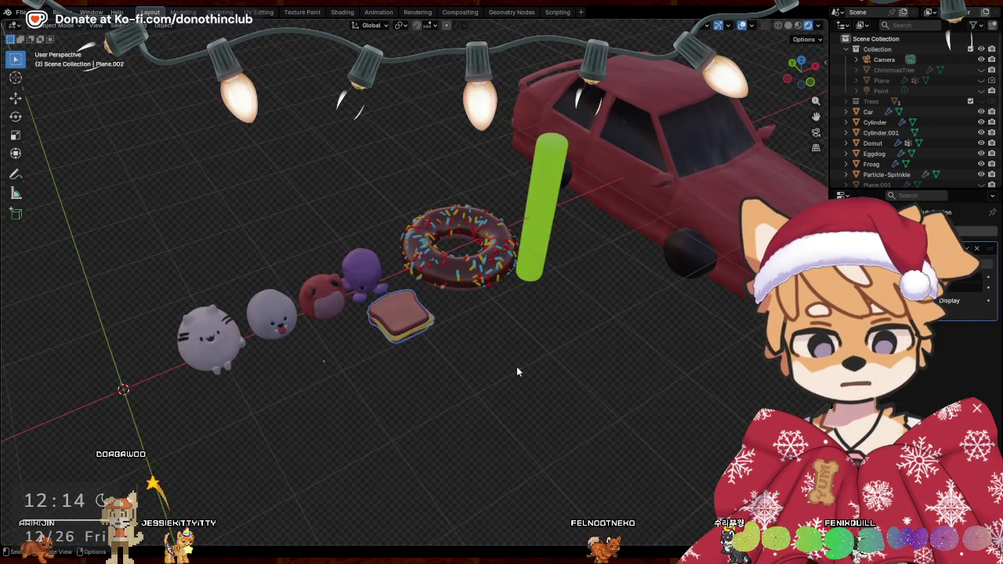
mouse_move(517, 367)
middle_mouse_down()
mouse_move(515, 322)
mouse_move(539, 366)
mouse_move(422, 347)
middle_mouse_up()
key("g")
key("z")
key("Return")
key("g")
key("y")
key("x")
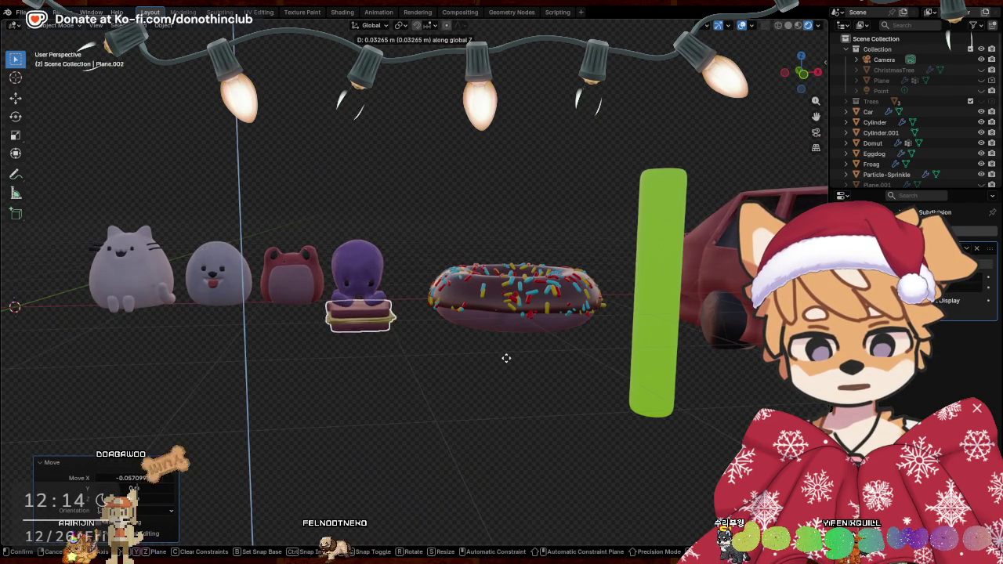
left_click(474, 354)
Nudge the sandwich slightly sideways along X
scroll(502, 361, "up", 2)
key("g")
key("x")
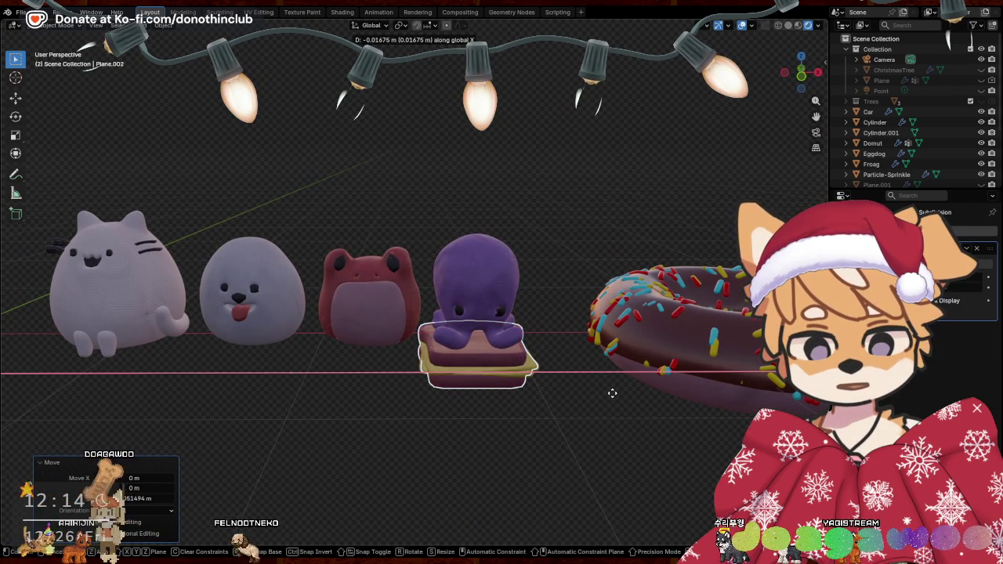
left_click(613, 393)
mouse_move(613, 393)
middle_mouse_down()
mouse_move(612, 407)
mouse_move(650, 422)
mouse_move(674, 395)
mouse_move(629, 415)
middle_mouse_up()
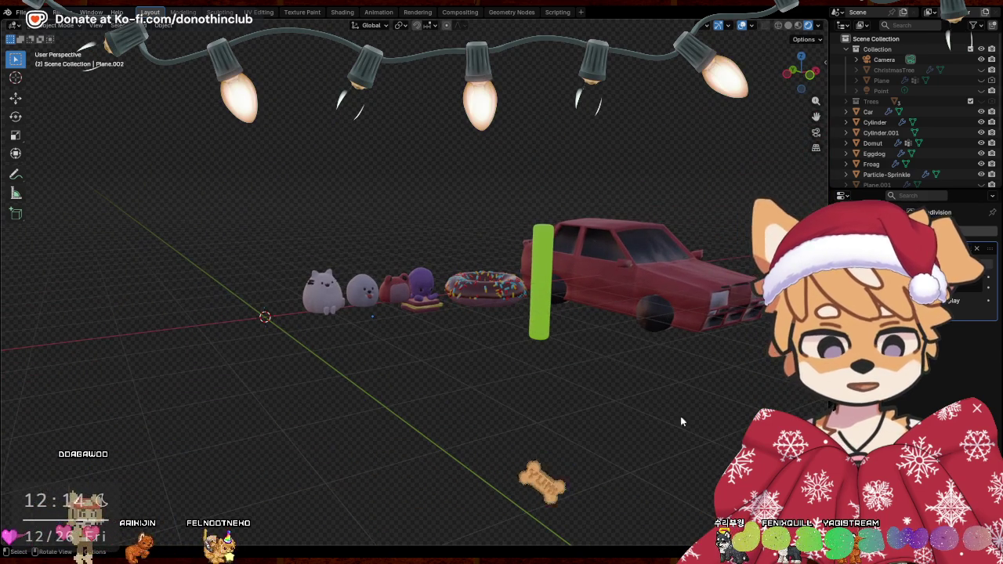
middle_click_drag(693, 409, 651, 416)
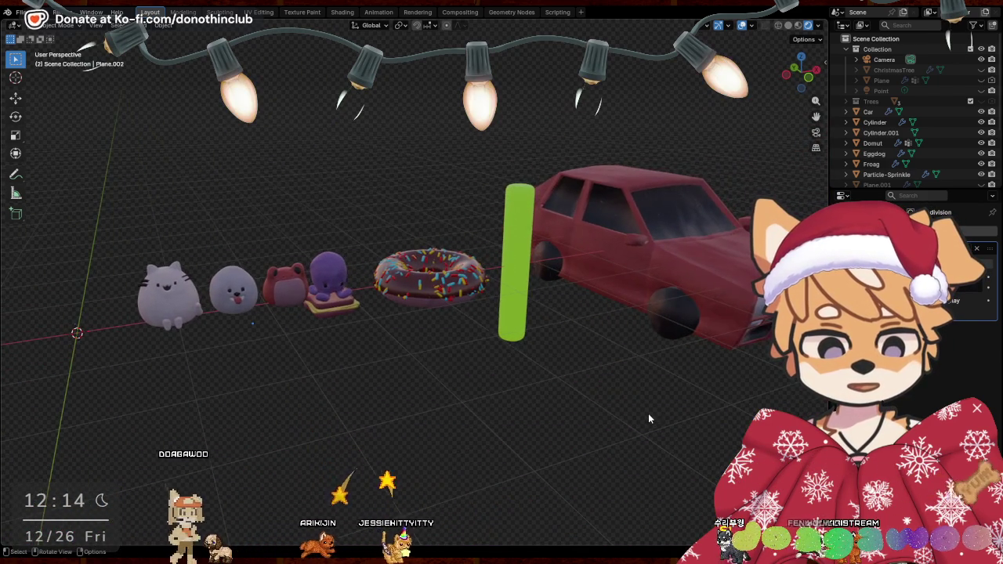
scroll(648, 418, "down", 4)
Box-select the stray Particle-Sprinkle object and hide it
left_click_drag(273, 352, 550, 477)
key("h")
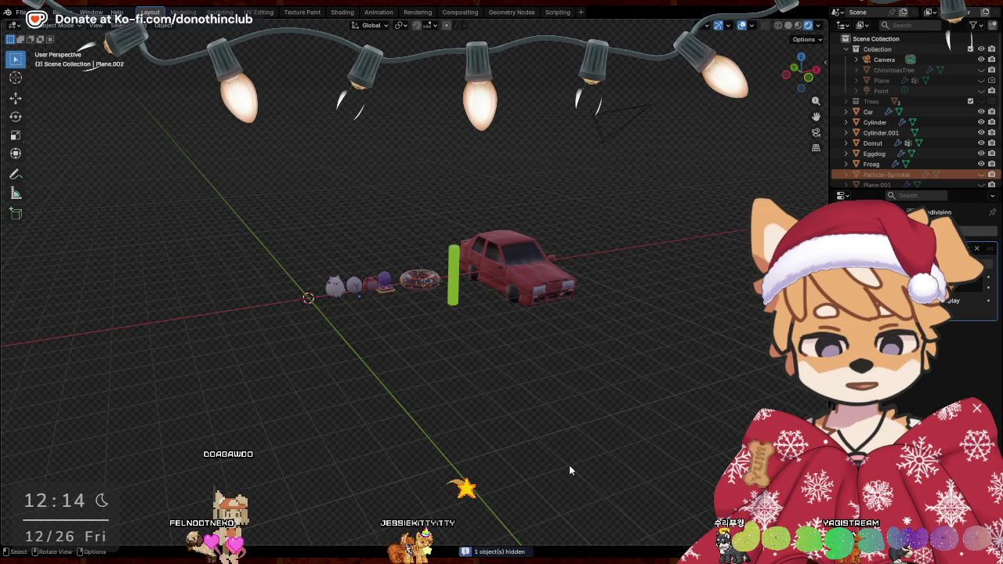
scroll(570, 470, "up", 3)
scroll(581, 450, "up", 3)
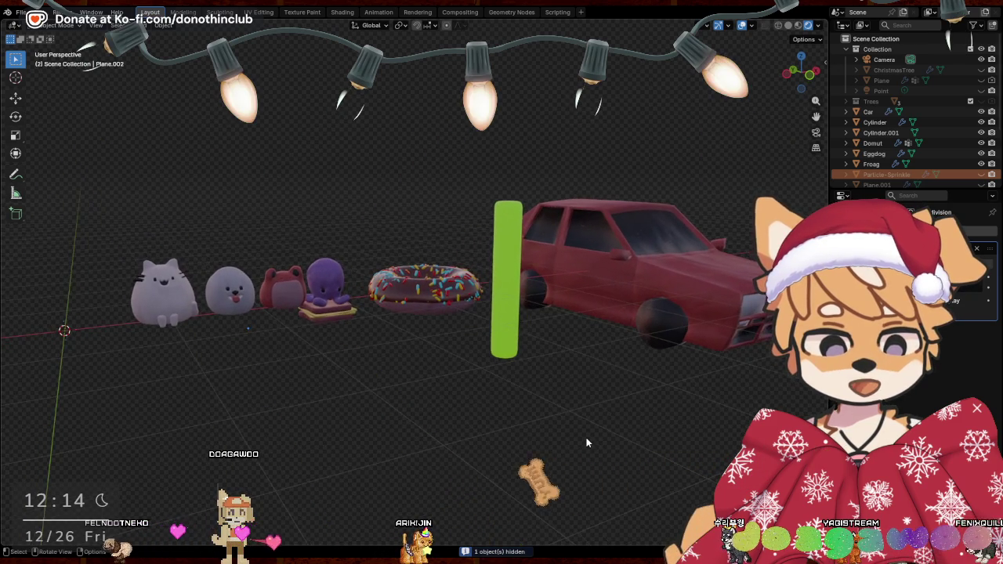
Save SantaPaws.blend and orbit to view the finished row of figures
key("ctrl+s")
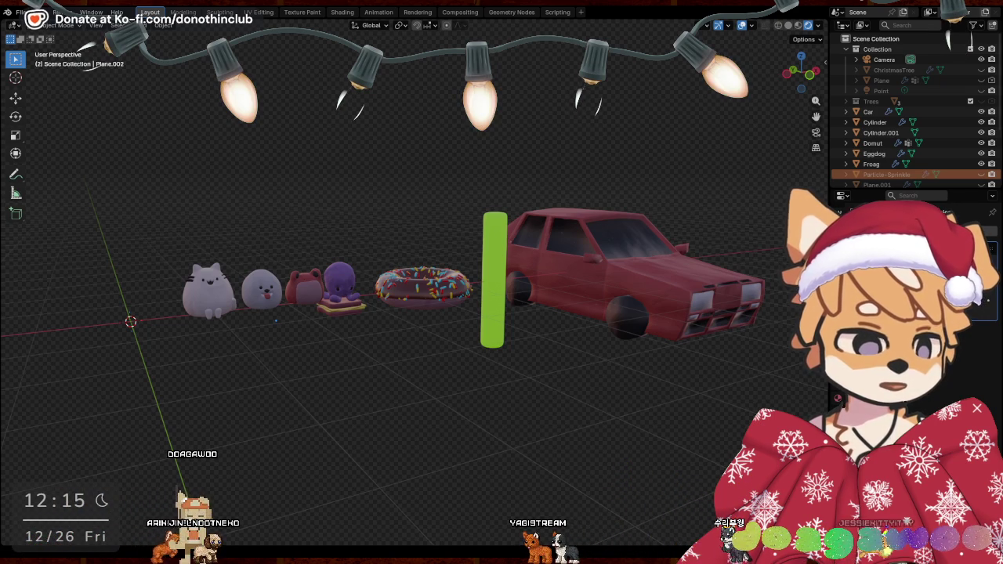
mouse_move(563, 378)
middle_mouse_down()
mouse_move(490, 381)
mouse_move(544, 379)
middle_mouse_up()
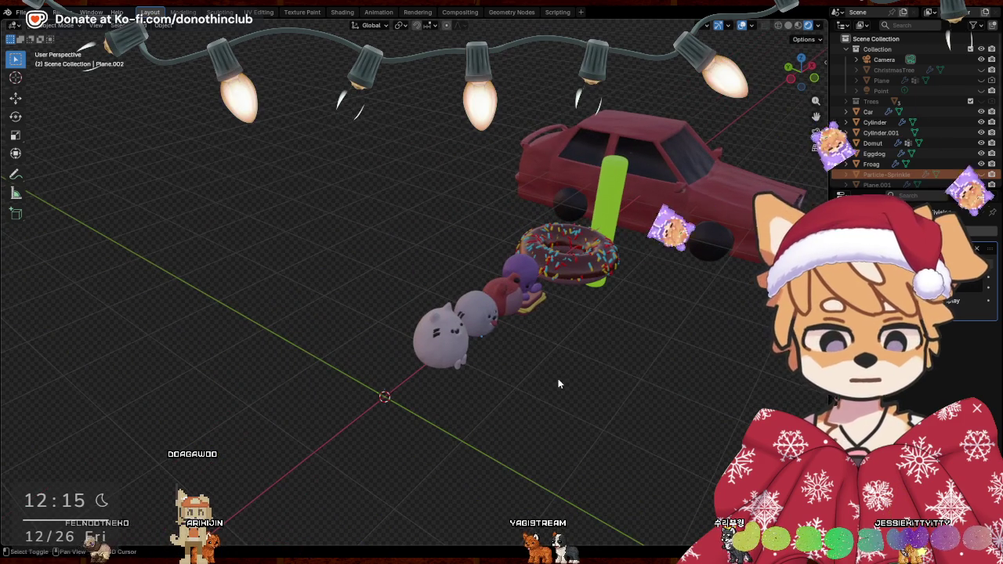
key("shift+a")
left_click(596, 152)
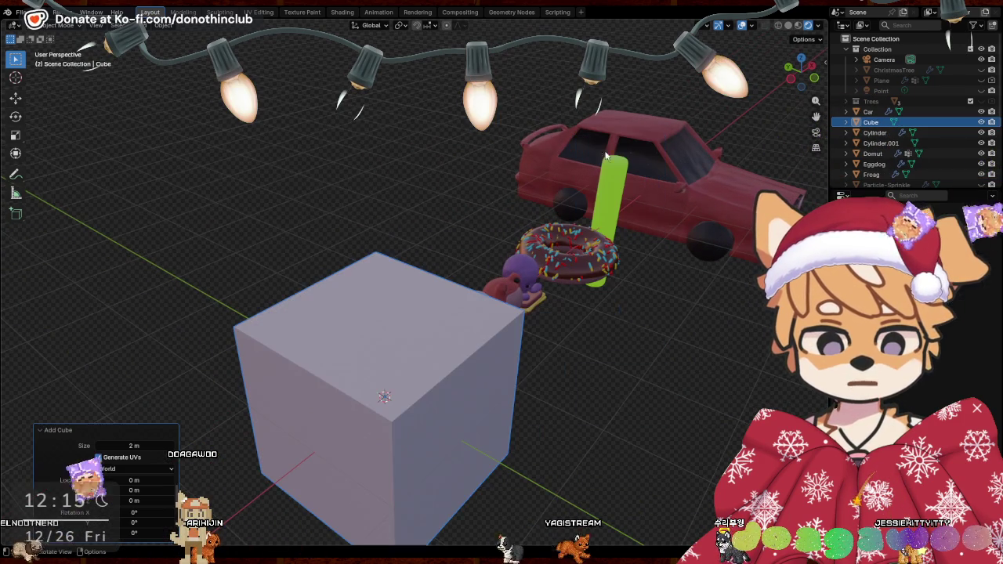
key("s")
key("x")
key("y")
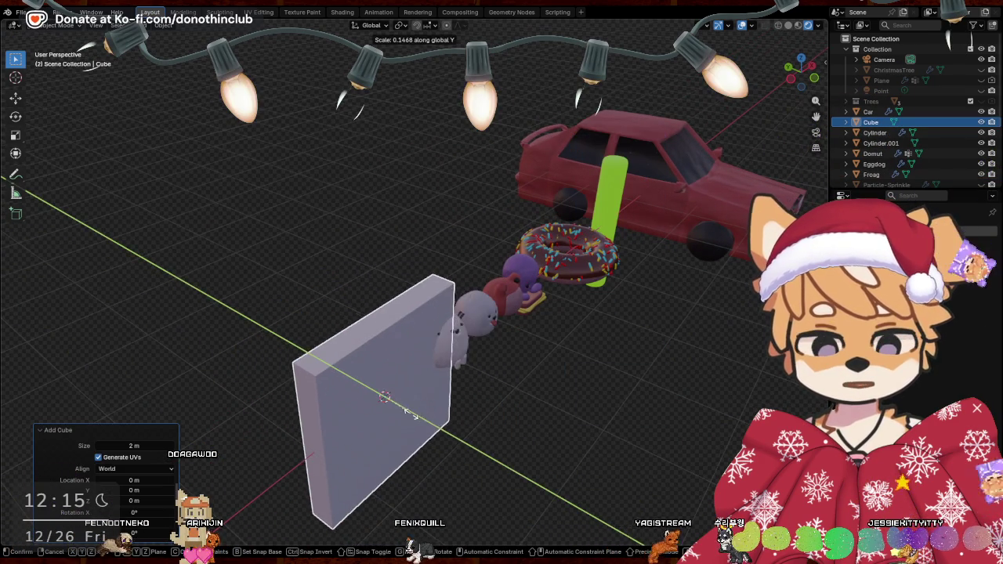
left_click(418, 415)
middle_click_drag(419, 415, 523, 320)
key("s")
key("x")
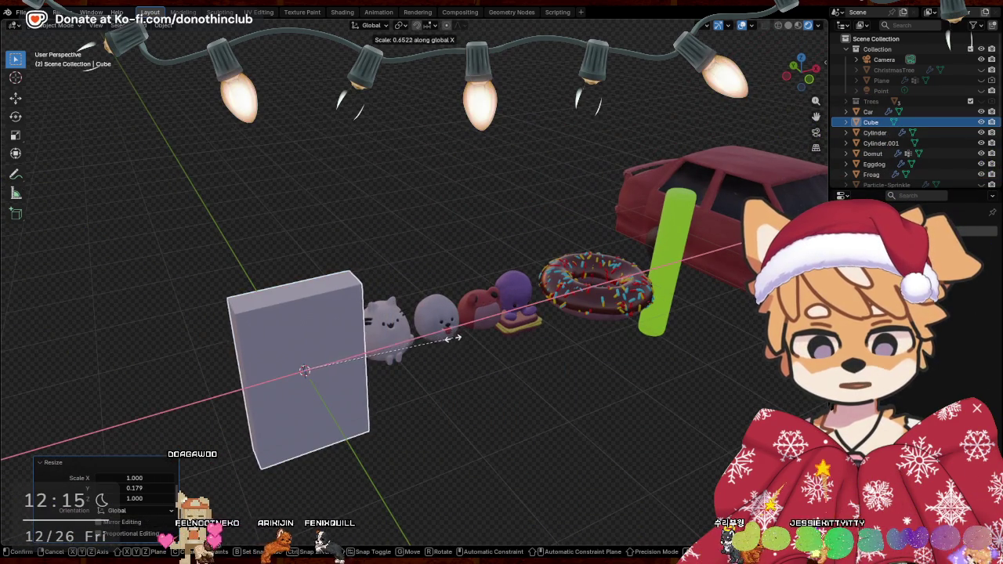
left_click(453, 338)
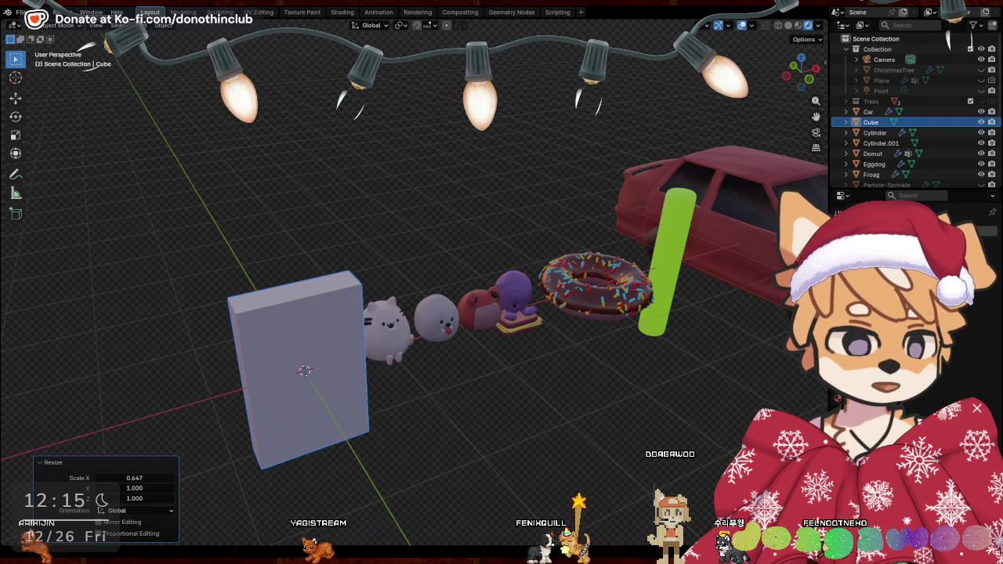
left_click(309, 371)
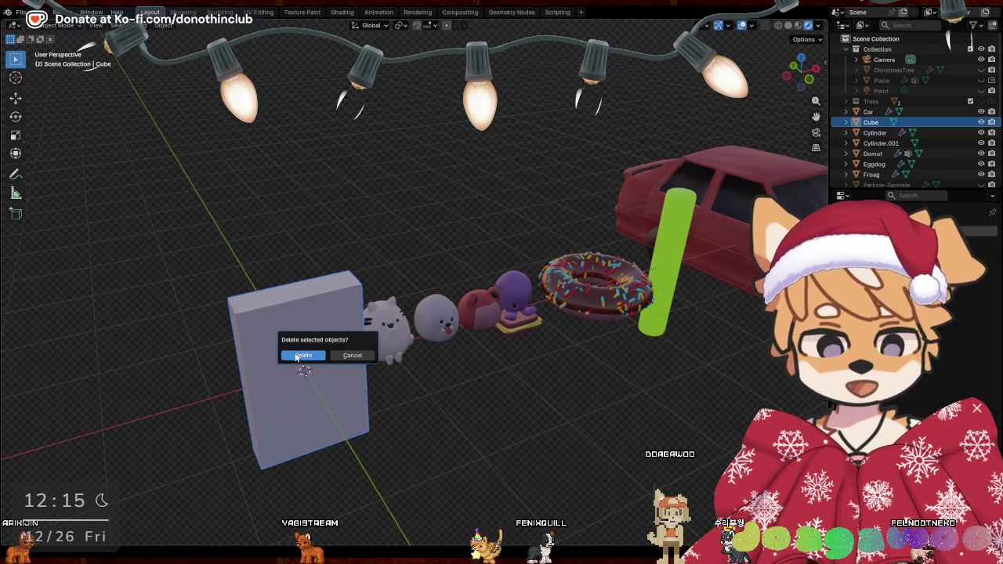
left_click(317, 359)
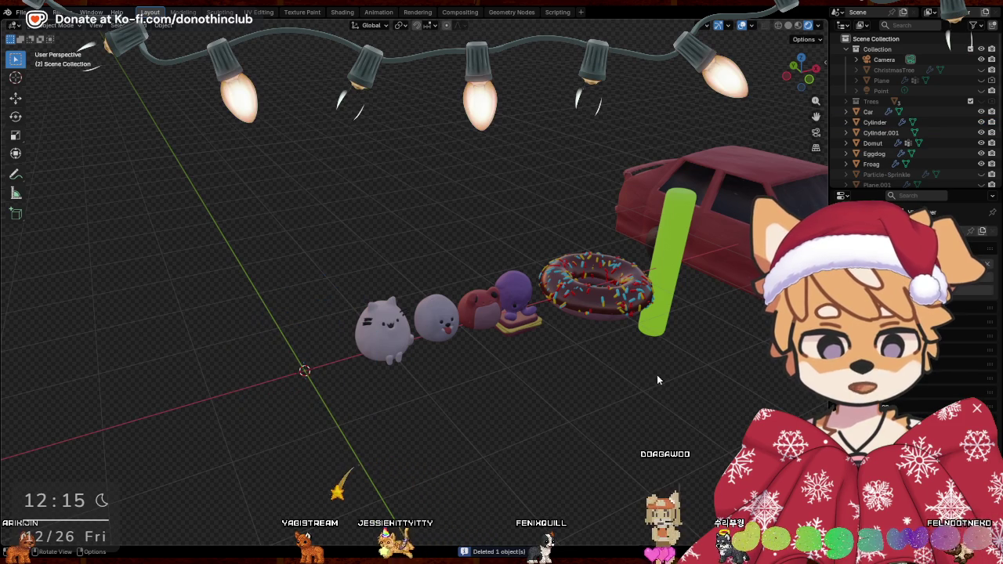
Set the green cylinder back down on the ground
middle_click_drag(657, 376, 604, 350)
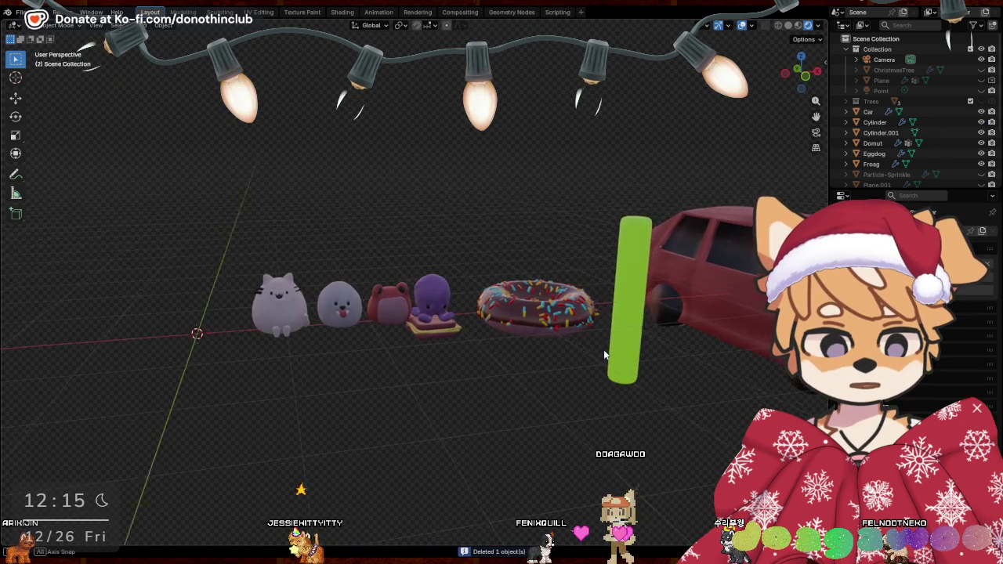
scroll(591, 353, "up", 2)
scroll(591, 354, "down", 1)
middle_click_drag(730, 371, 634, 368, "shift")
mouse_move(728, 362)
middle_mouse_down()
mouse_move(596, 435)
mouse_move(637, 446)
mouse_move(537, 283)
middle_mouse_up()
left_click(537, 282)
key("g")
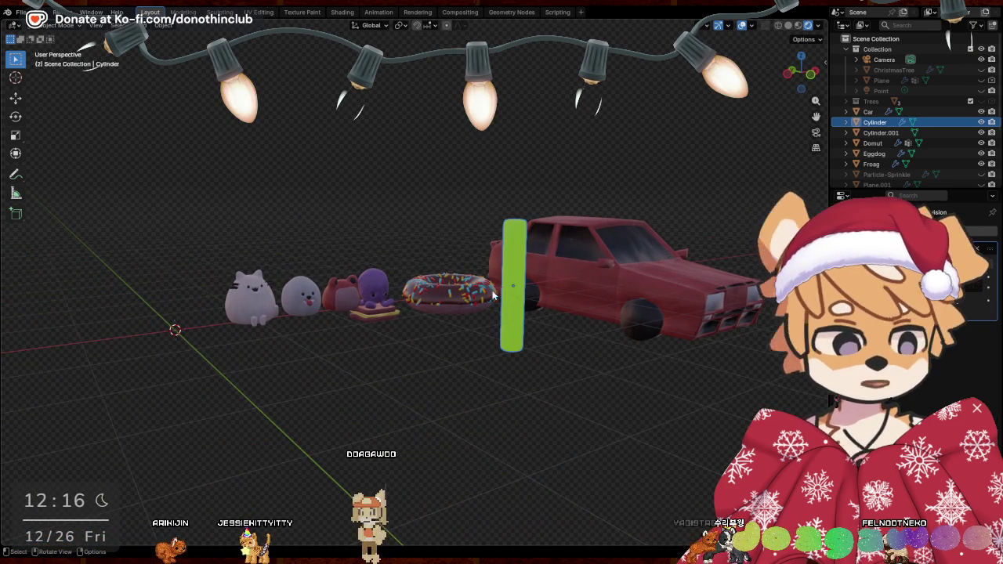
left_click(466, 331)
Leave the donut where it is and set the octopus down on the sandwich
scroll(463, 337, "up", 3)
left_click(460, 348)
scroll(470, 364, "up", 2)
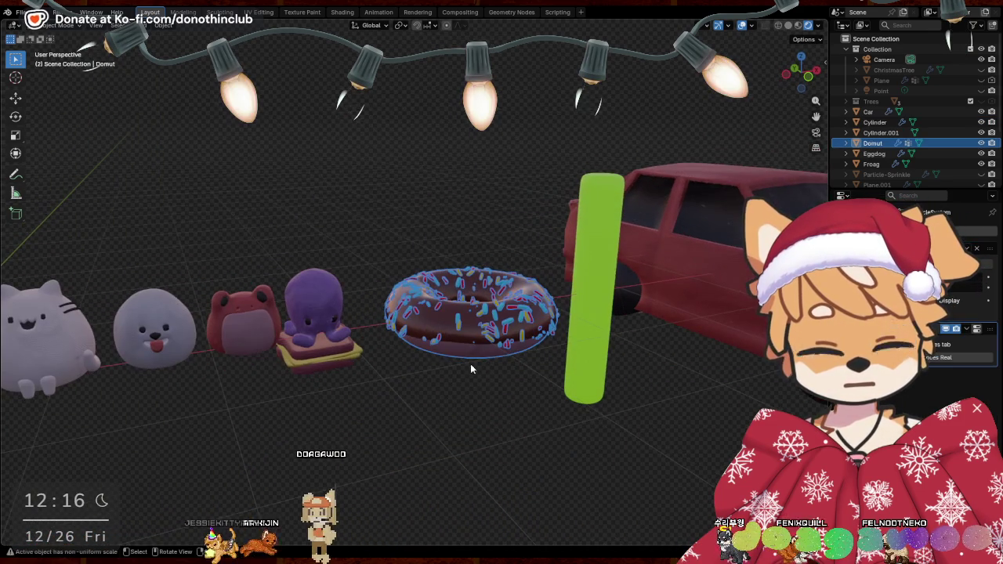
key("g")
right_click(459, 278)
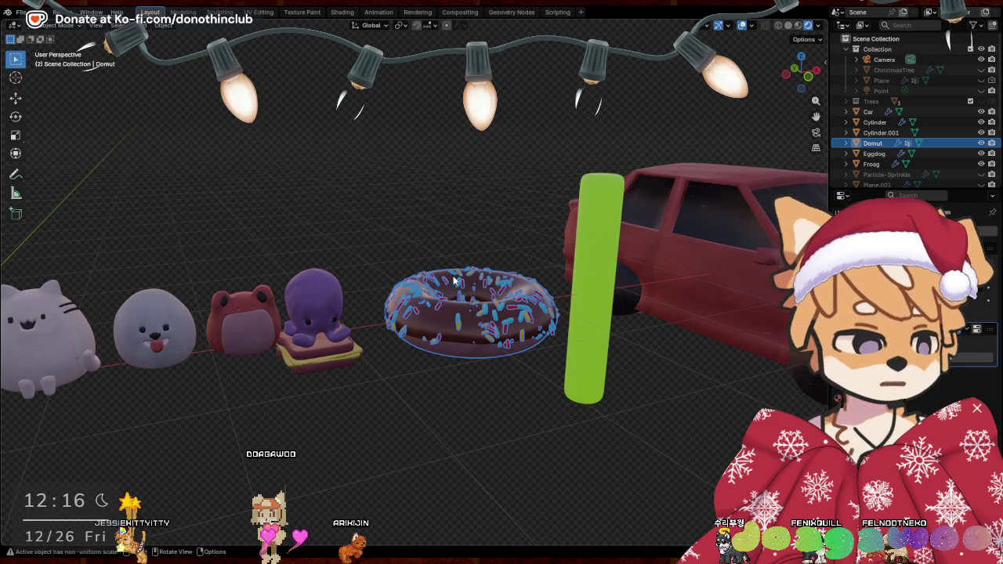
middle_click_drag(395, 418, 400, 383, "shift")
key("g")
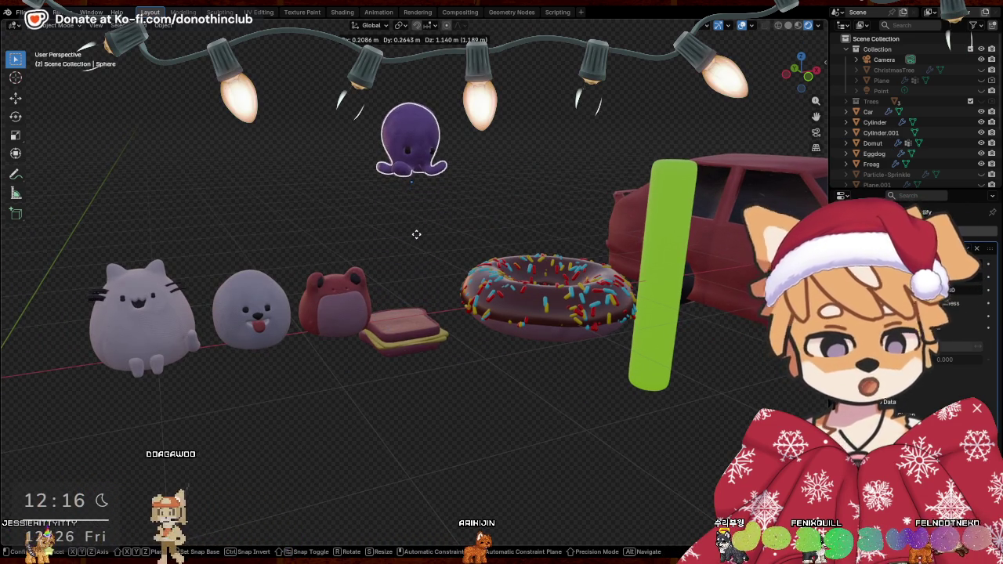
left_click(404, 377)
Move the frog figure to sit beside the octopus
left_click(403, 335)
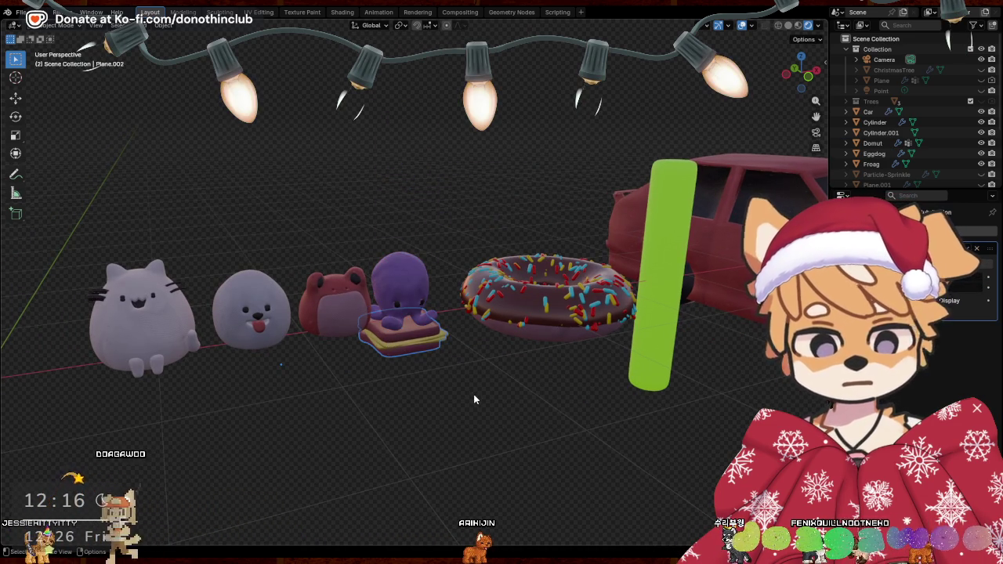
left_click(338, 289)
key("g")
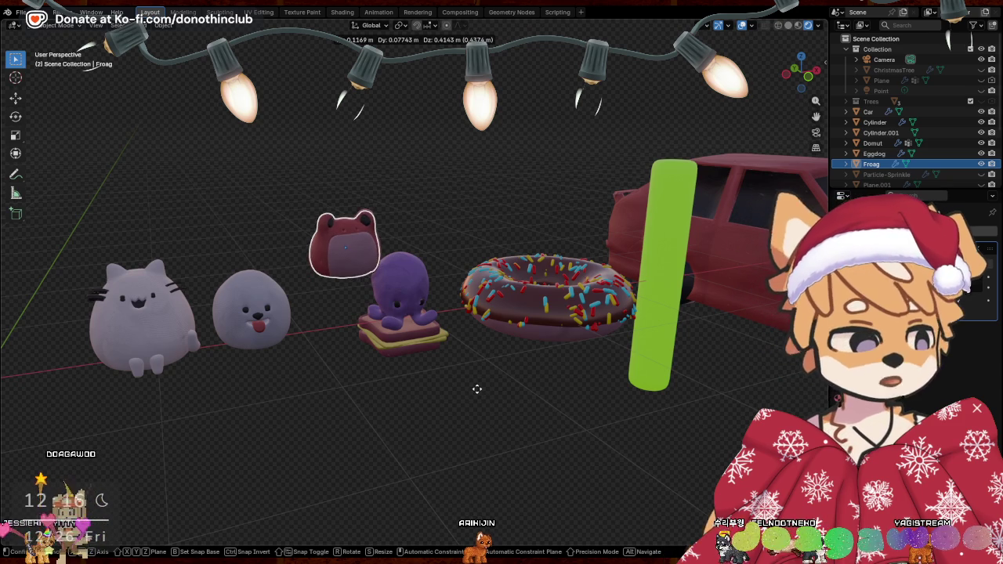
left_click(476, 392)
Try moving the seal, cat and sandwich, cancelling each move so they stay put
left_click(251, 310)
key("g")
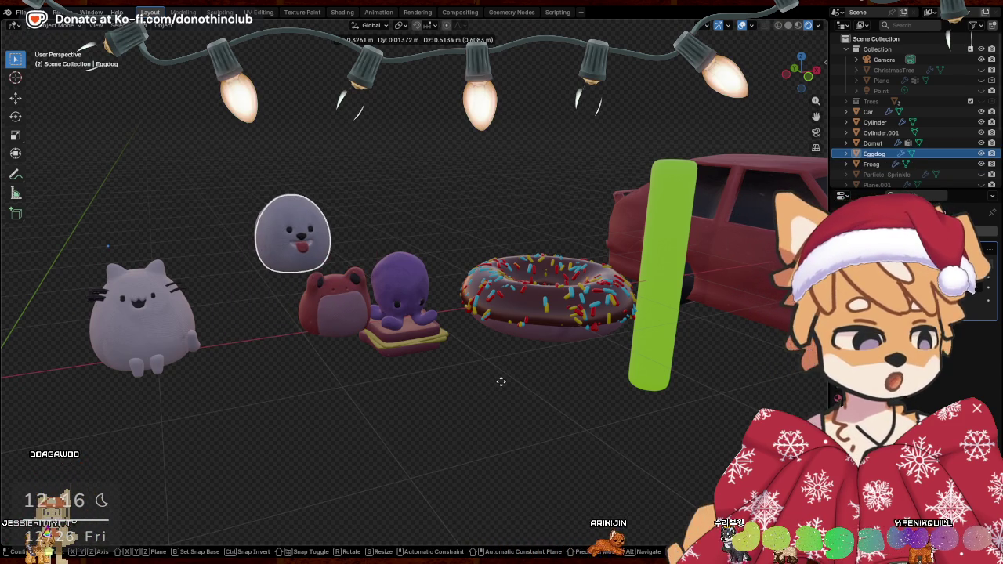
key("Escape")
left_click(157, 354)
key("g")
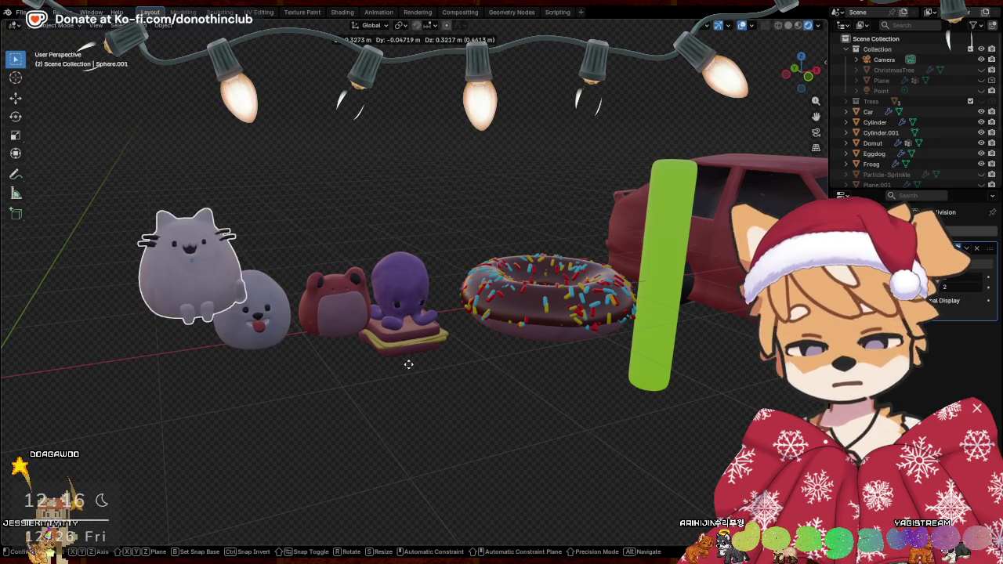
key("Escape")
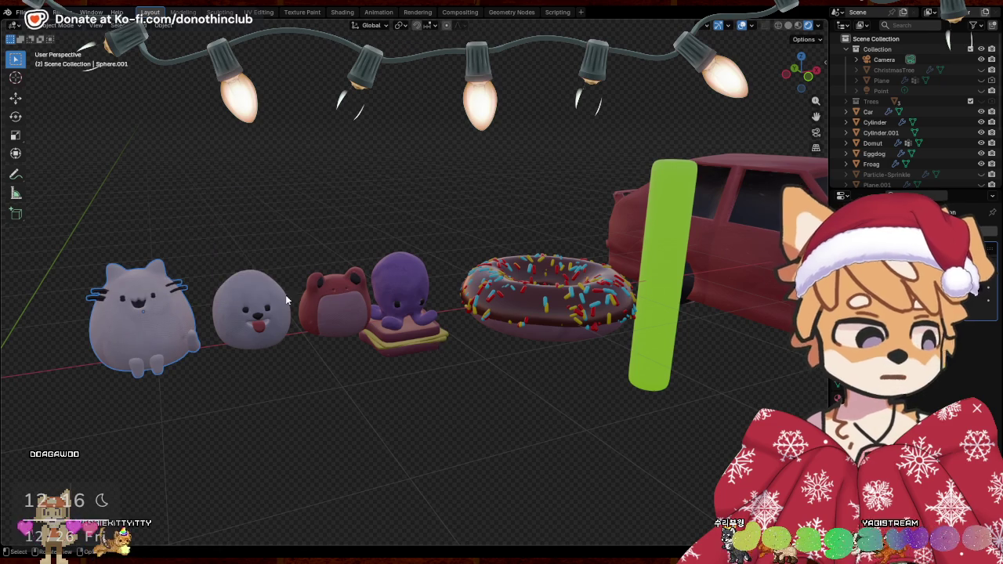
key("g")
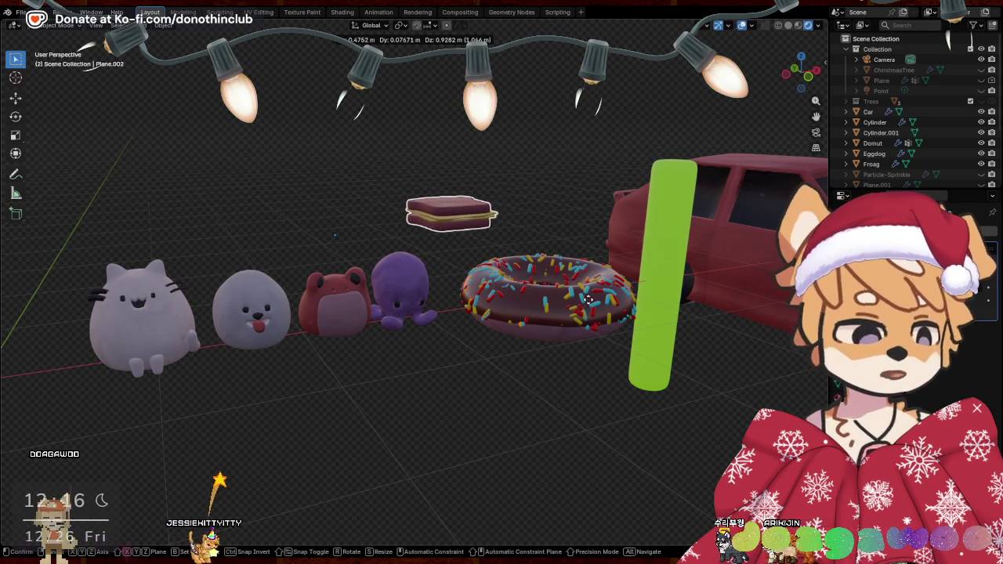
key("Escape")
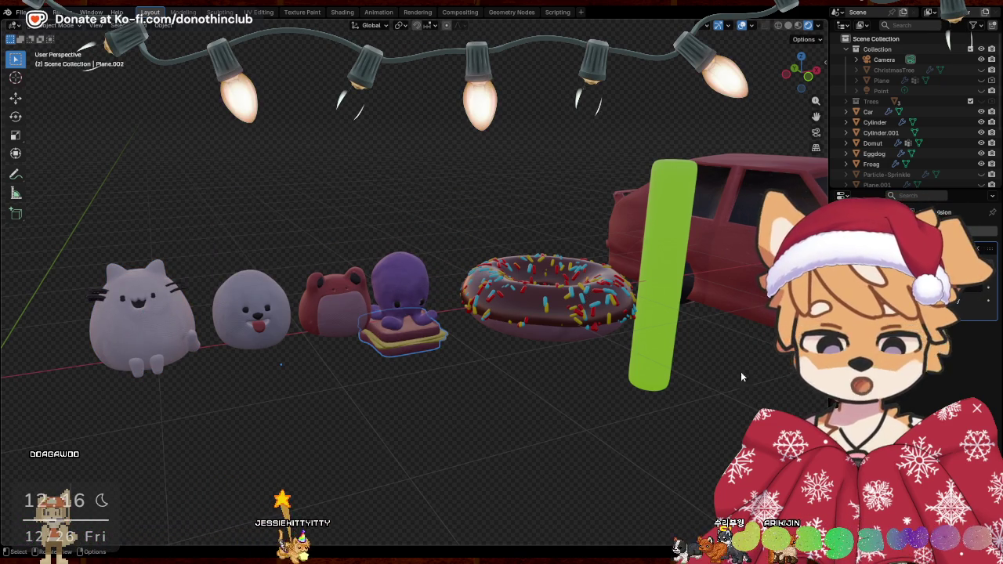
Orbit to an angled near-front view of the row with the green cylinder selected
middle_click_drag(689, 376, 708, 372)
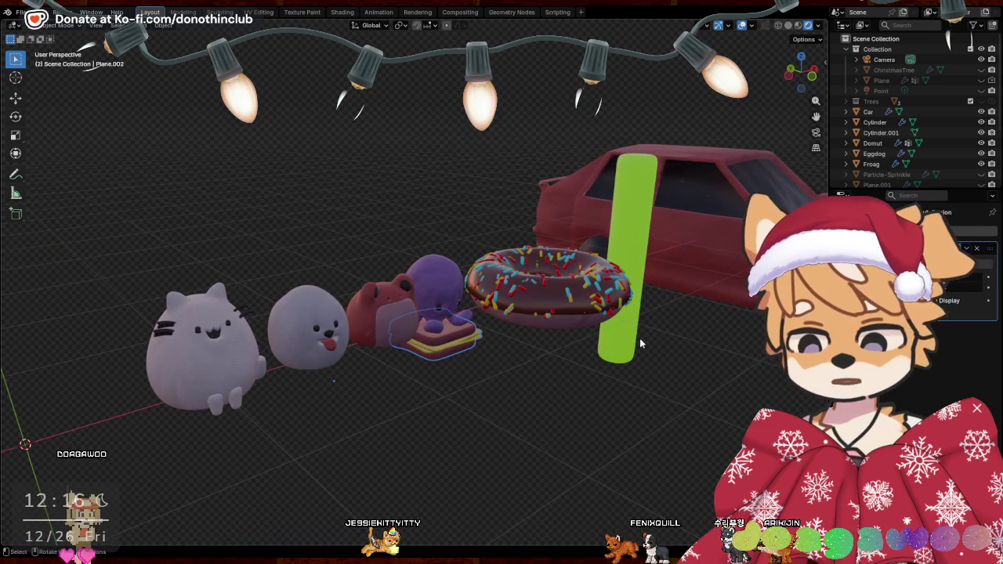
middle_click_drag(640, 338, 651, 367)
left_click(681, 336)
mouse_move(681, 336)
middle_mouse_down()
mouse_move(534, 409)
mouse_move(666, 413)
mouse_move(600, 406)
middle_mouse_up()
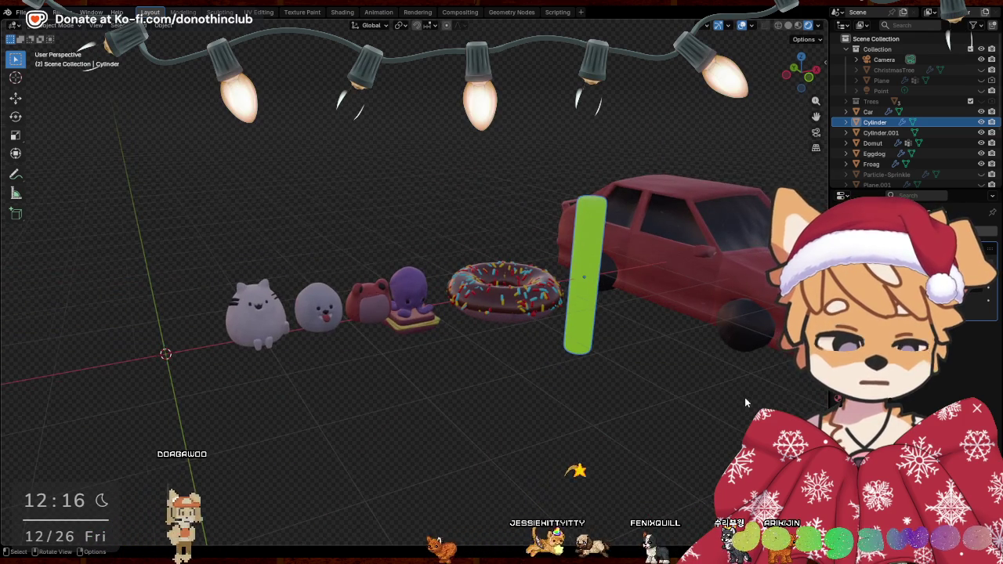
left_click(702, 402)
middle_click_drag(745, 397, 623, 414)
left_click(482, 297)
middle_click_drag(482, 298, 542, 397)
key("g")
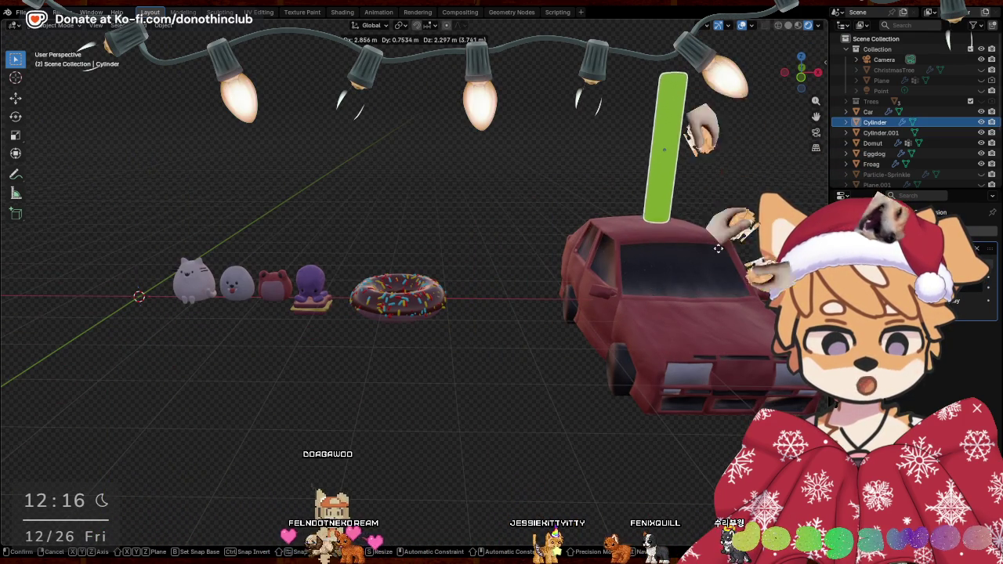
middle_click_drag(718, 249, 685, 435)
right_click(686, 435)
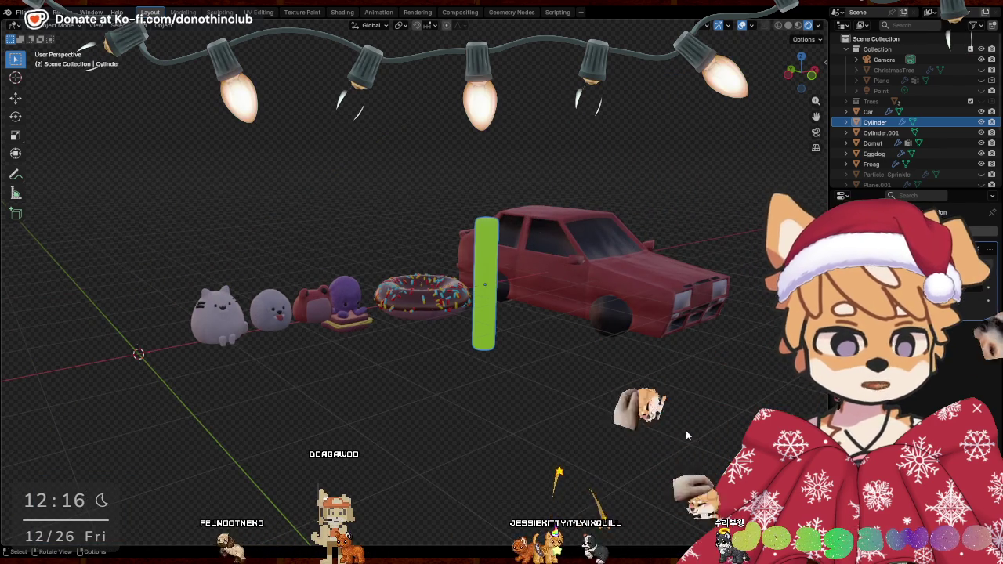
left_click(689, 428)
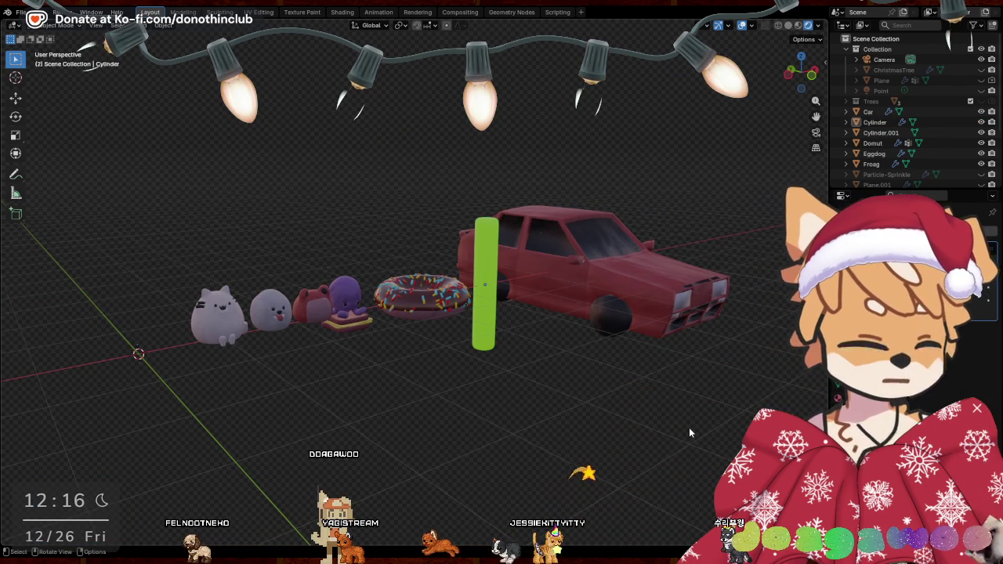
middle_click_drag(690, 431, 716, 411)
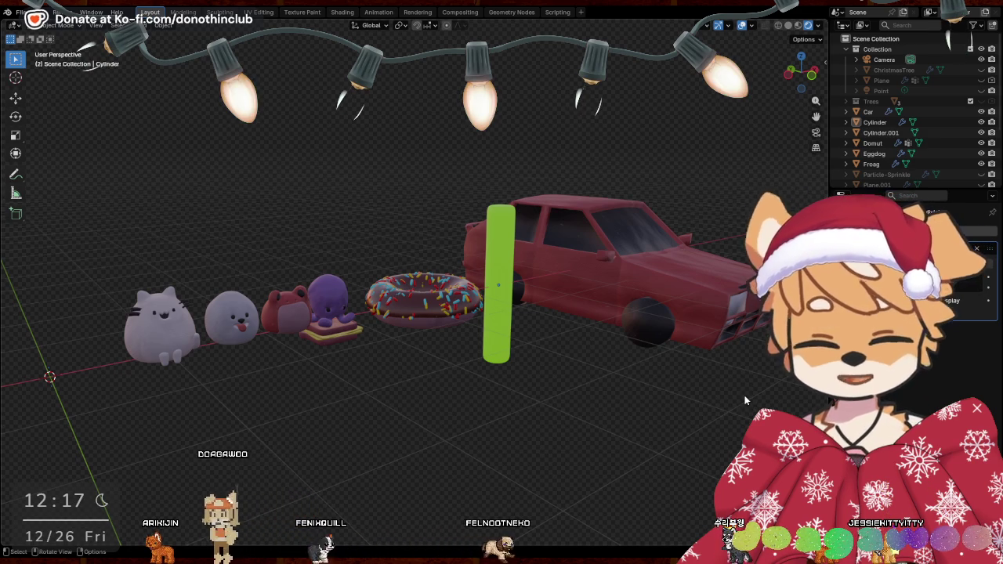
Save the scene as SantaPaws.blend
key("ctrl+s")
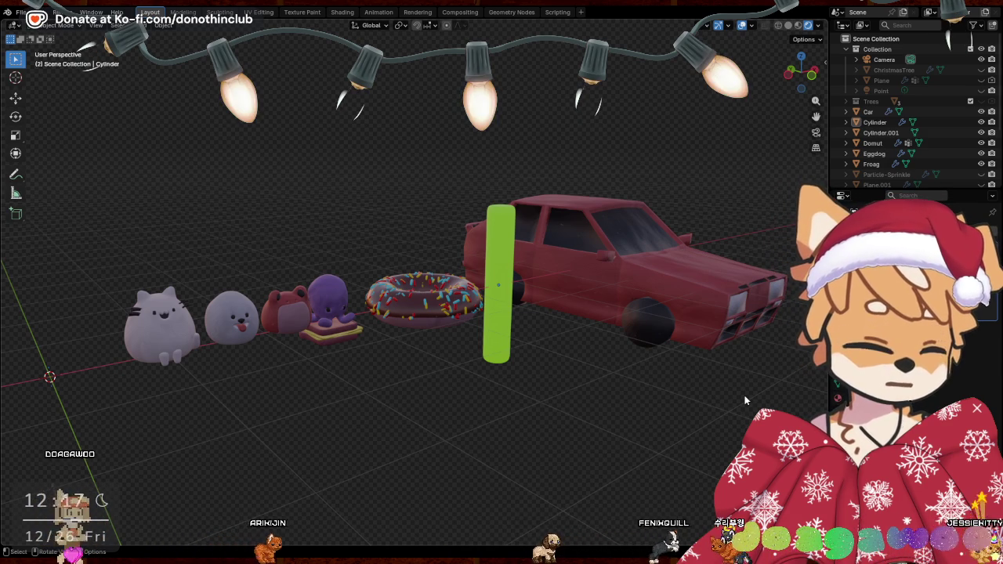
scroll(676, 441, "up", 2)
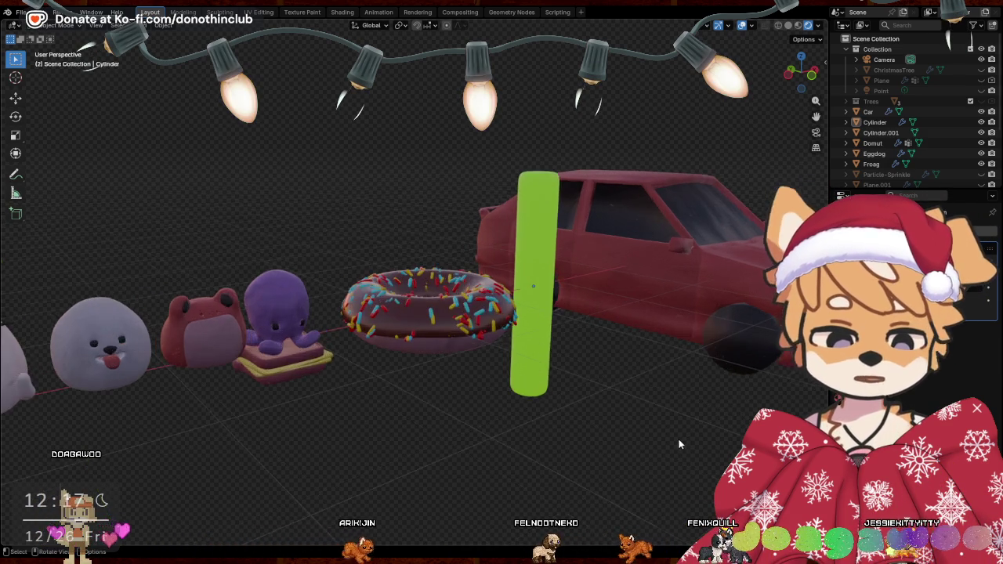
scroll(677, 439, "down", 2)
mouse_move(669, 434)
middle_mouse_down()
mouse_move(633, 433)
mouse_move(681, 451)
mouse_move(764, 455)
mouse_move(649, 428)
mouse_move(679, 380)
middle_mouse_up()
Orbit and zoom so the row runs diagonally with the car behind the cylinder
mouse_move(538, 414)
middle_mouse_down()
mouse_move(587, 411)
mouse_move(557, 418)
middle_mouse_up()
scroll(561, 413, "up", 2)
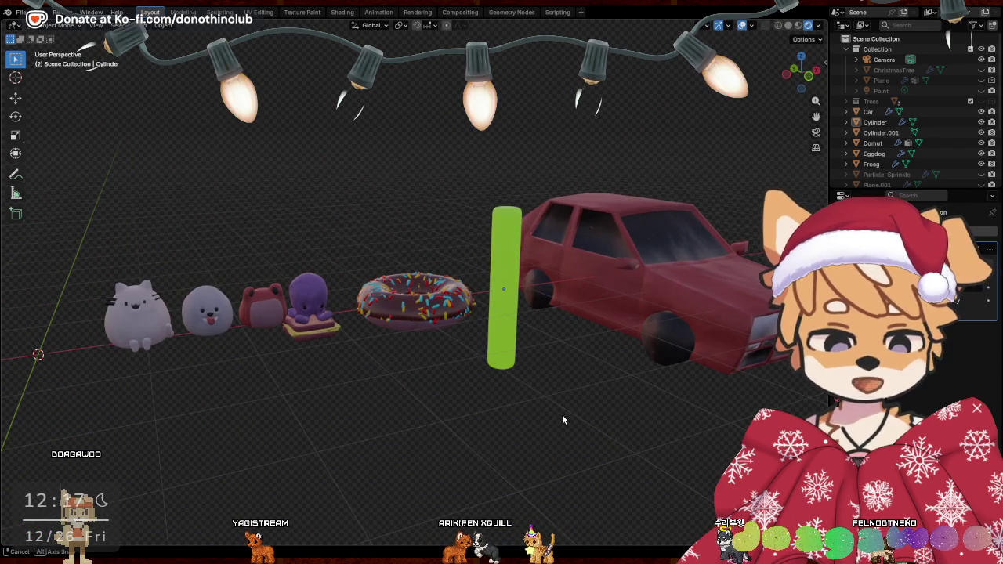
scroll(562, 415, "up", 2)
scroll(570, 412, "down", 1)
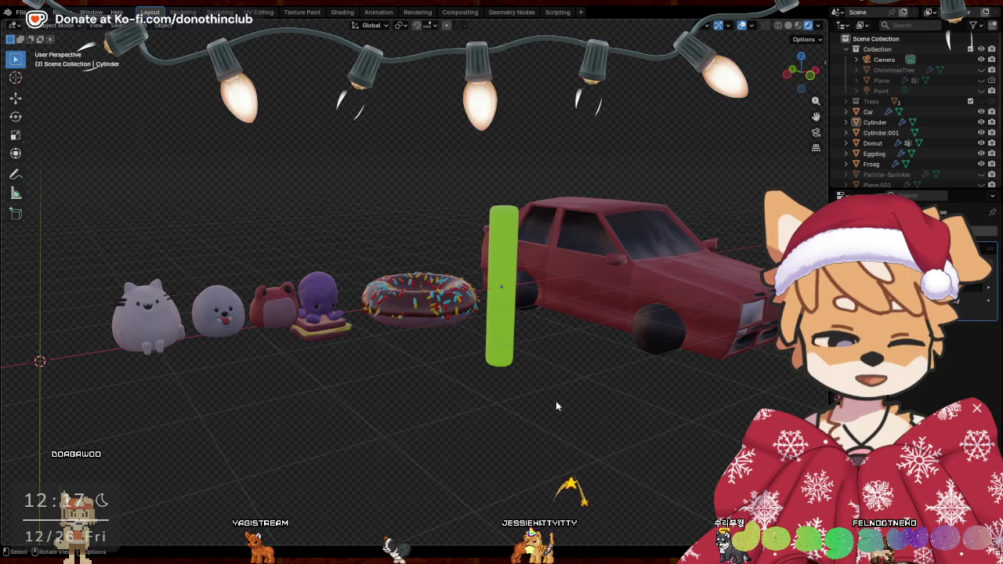
middle_click_drag(556, 401, 556, 400, "shift")
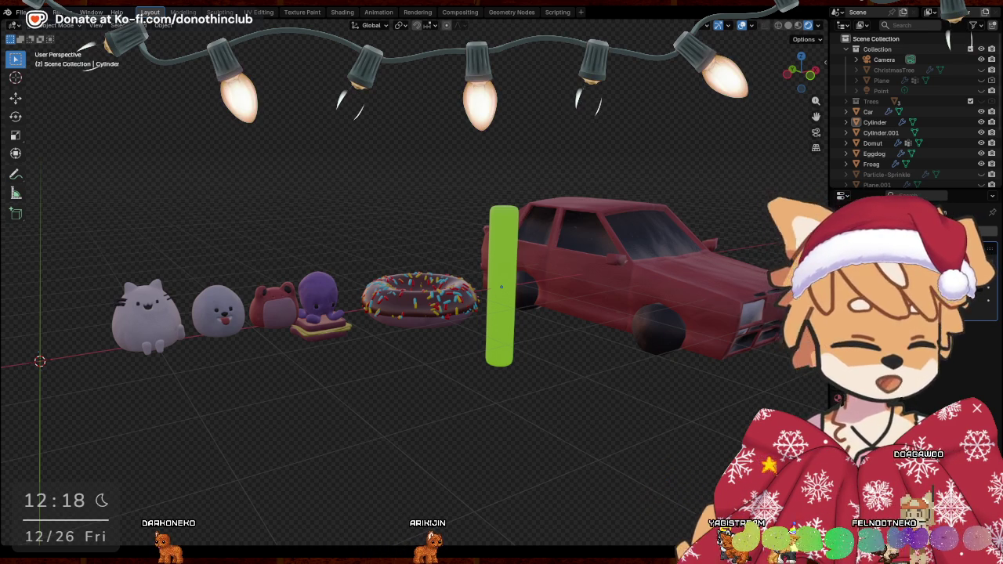
left_click(508, 242)
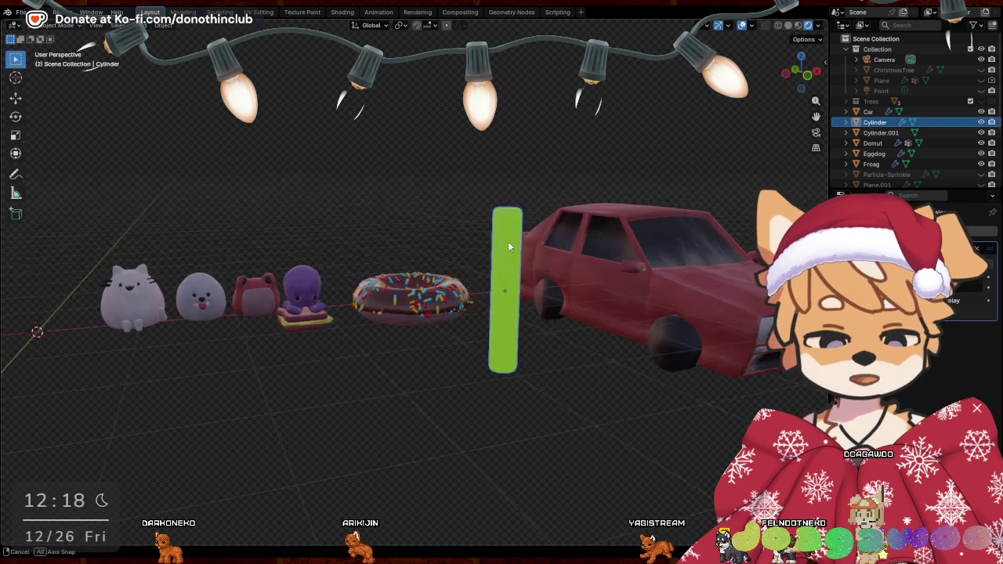
key("KP_Decimal")
middle_click_drag(489, 273, 526, 299)
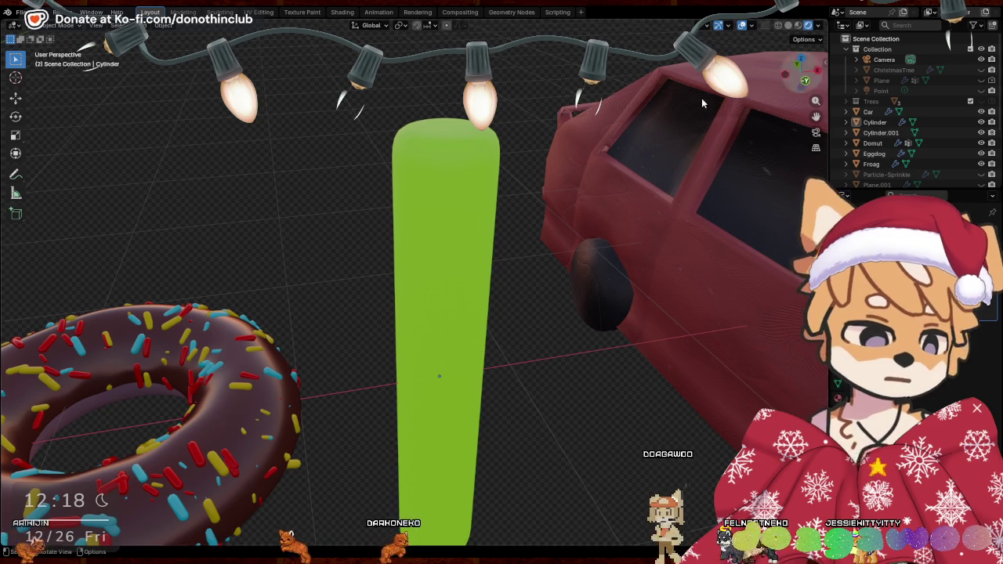
mouse_move(519, 263)
middle_mouse_down()
mouse_move(428, 285)
mouse_move(441, 175)
mouse_move(482, 301)
mouse_move(469, 279)
mouse_move(418, 274)
mouse_move(296, 287)
mouse_move(420, 252)
mouse_move(279, 290)
mouse_move(404, 298)
middle_mouse_up()
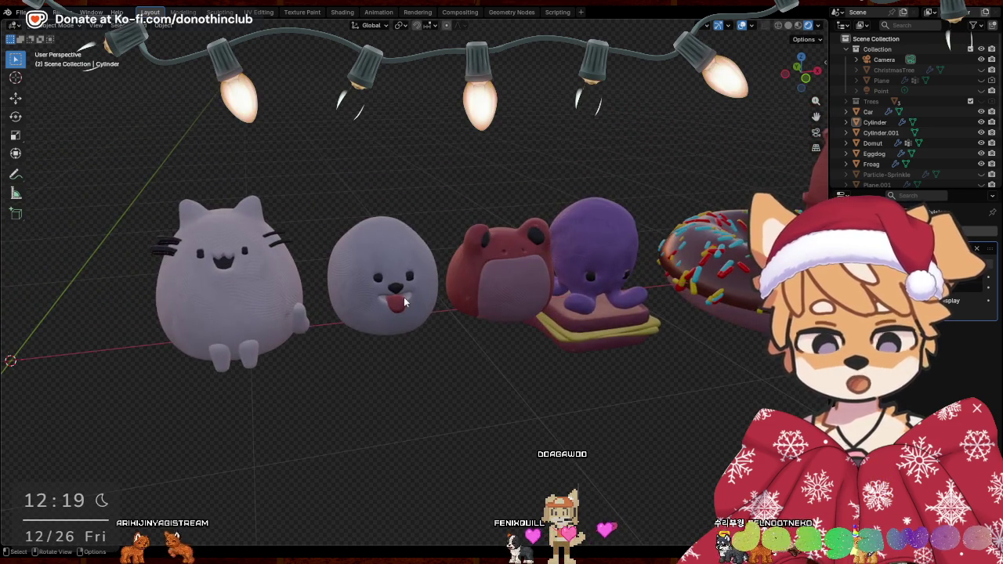
scroll(404, 297, "up", 5)
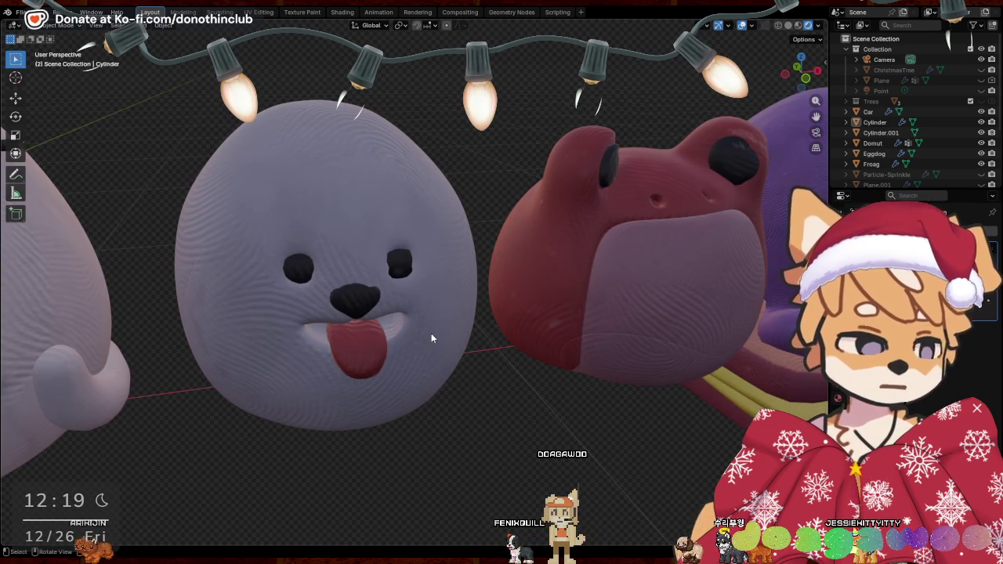
scroll(431, 333, "down", 6)
mouse_move(550, 316)
middle_mouse_down()
mouse_move(544, 290)
mouse_move(516, 292)
middle_mouse_up()
scroll(515, 292, "down", 3)
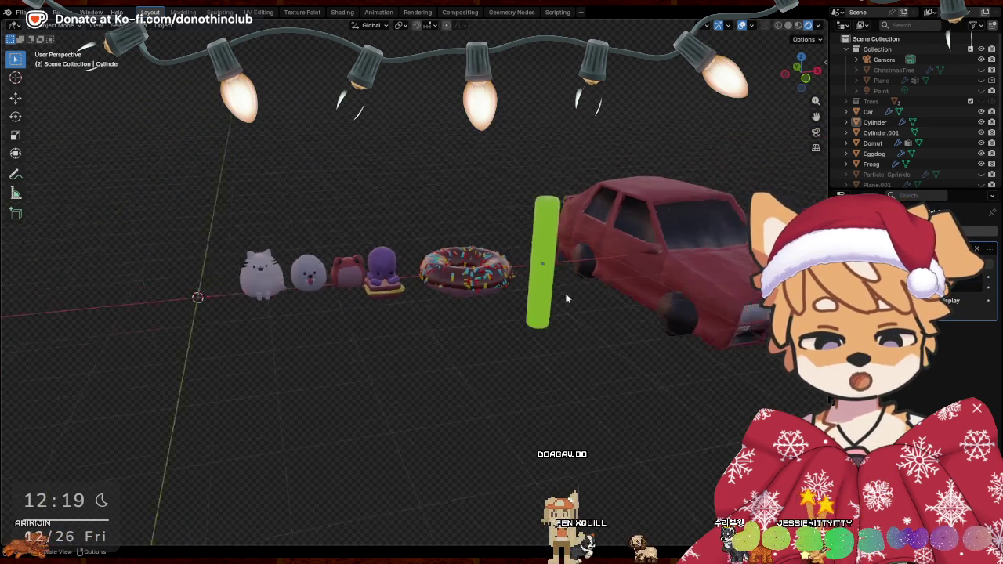
scroll(580, 293, "up", 2)
mouse_move(580, 294)
middle_mouse_down()
mouse_move(679, 308)
mouse_move(337, 28)
middle_mouse_up()
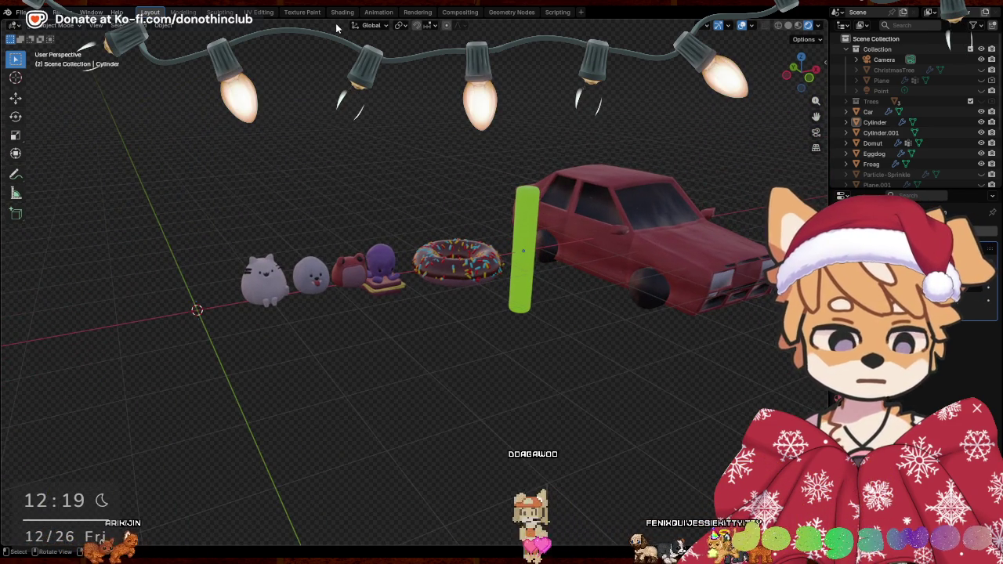